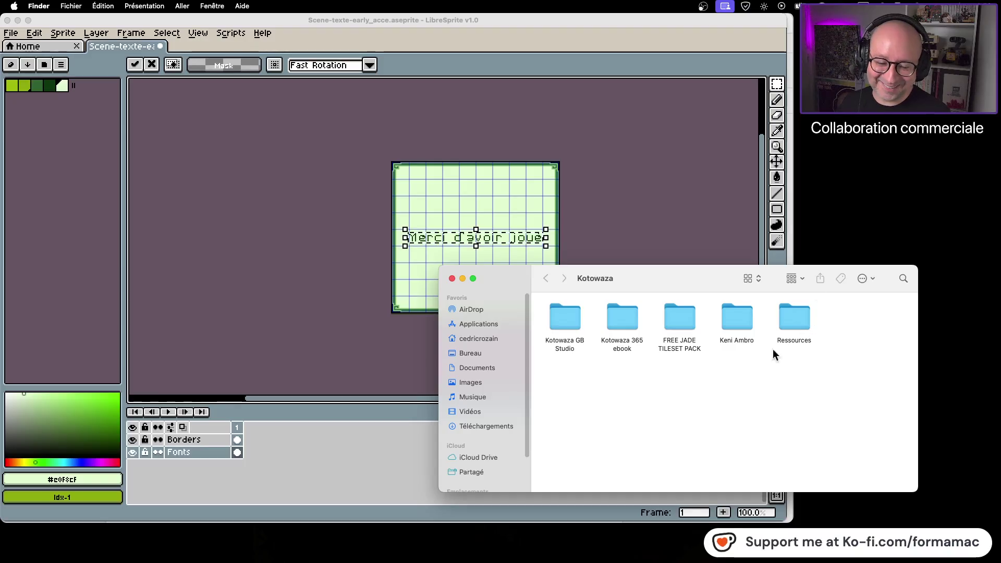
Close the Kotowaza folder window, check the itch.io profile page, and return to the LibreSprite sprite
{"action": "left_click", "coordinate": [451, 278]}
{"action": "key", "text": "ctrl+Up"}
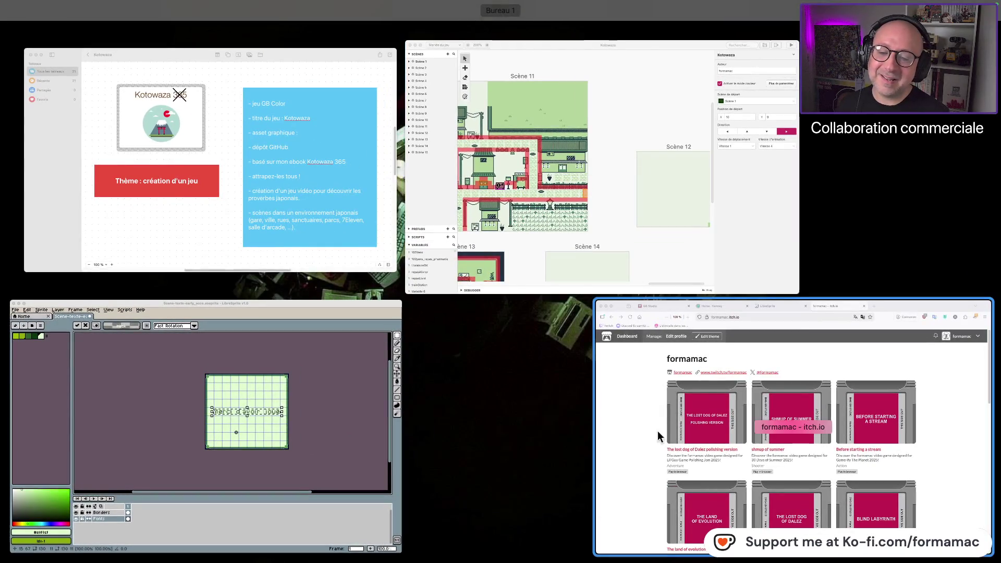
{"action": "left_click", "coordinate": [665, 419]}
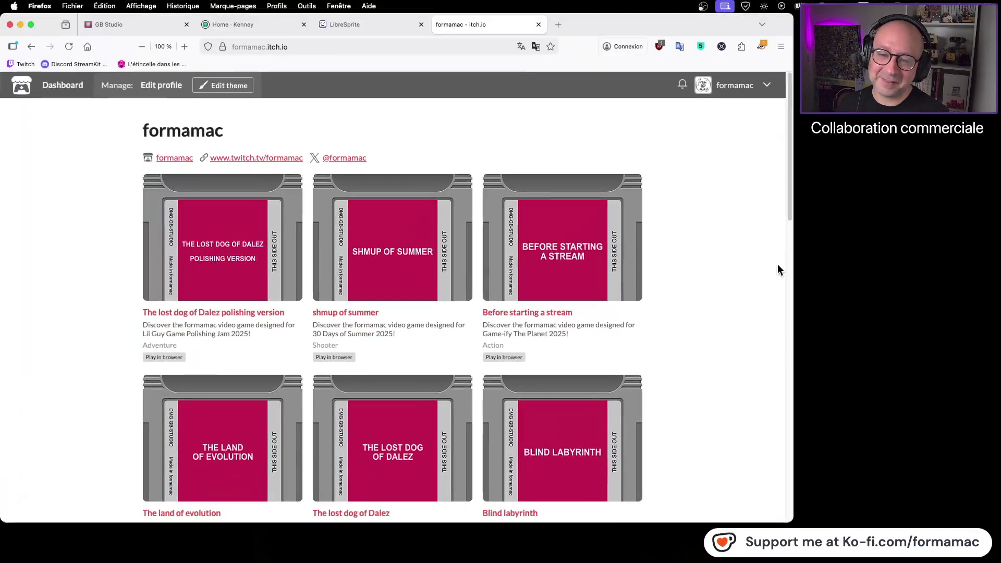
{"action": "key", "text": "ctrl+Up"}
{"action": "left_click", "coordinate": [352, 411]}
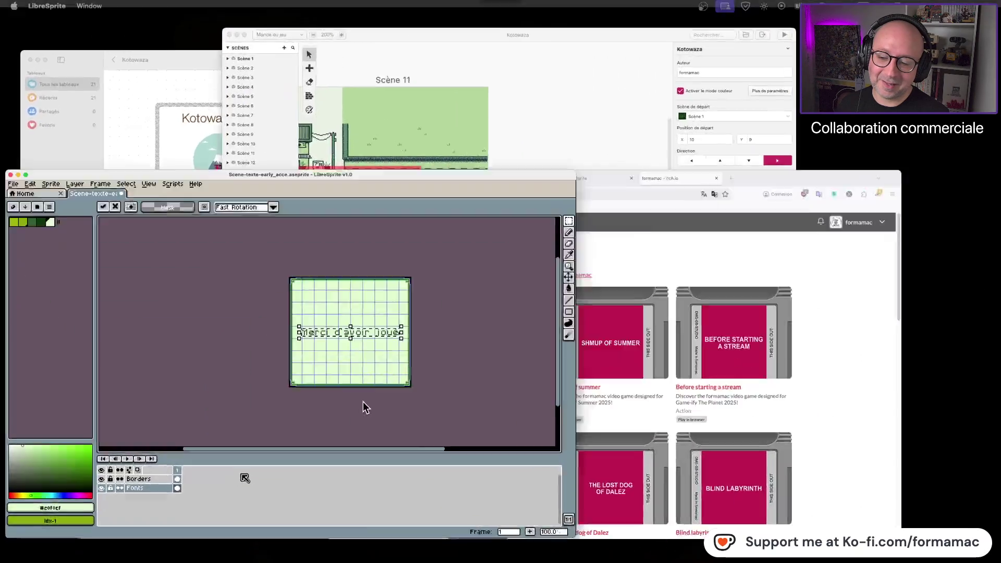
Open Scene_logo 2 V2.aseprite from the Kotowaza GB Studio > Graphismes folder
{"action": "key", "text": "super+Tab"}
{"action": "left_click", "coordinate": [576, 315]}
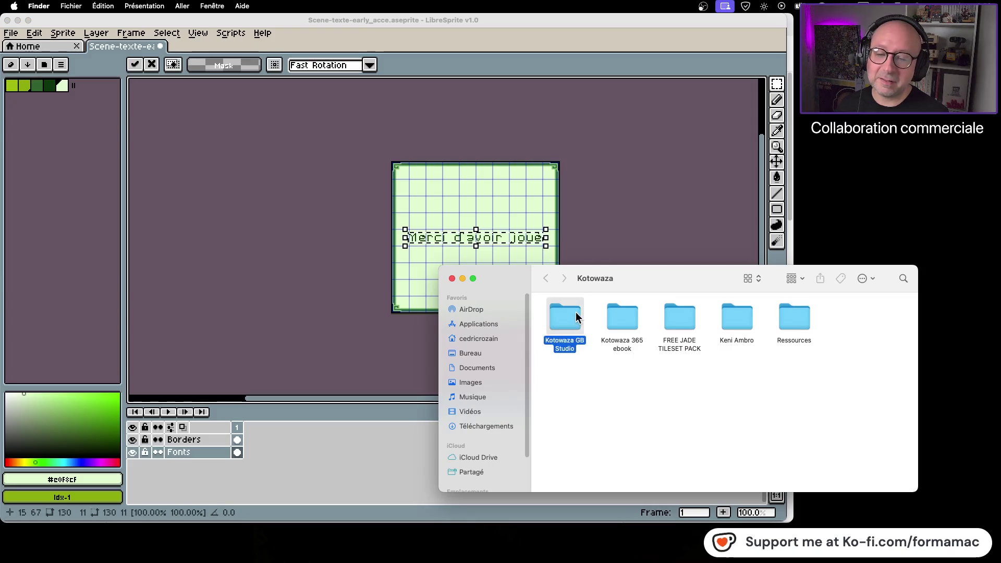
{"action": "double_click", "coordinate": [576, 314]}
{"action": "double_click", "coordinate": [564, 321]}
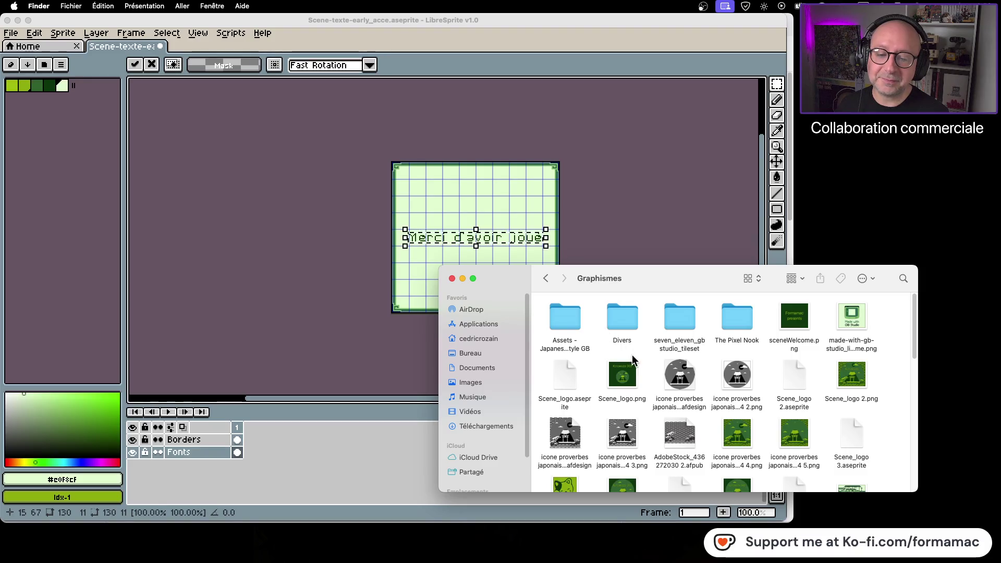
{"action": "scroll", "coordinate": [632, 354], "scroll_direction": "down", "scroll_amount": 10}
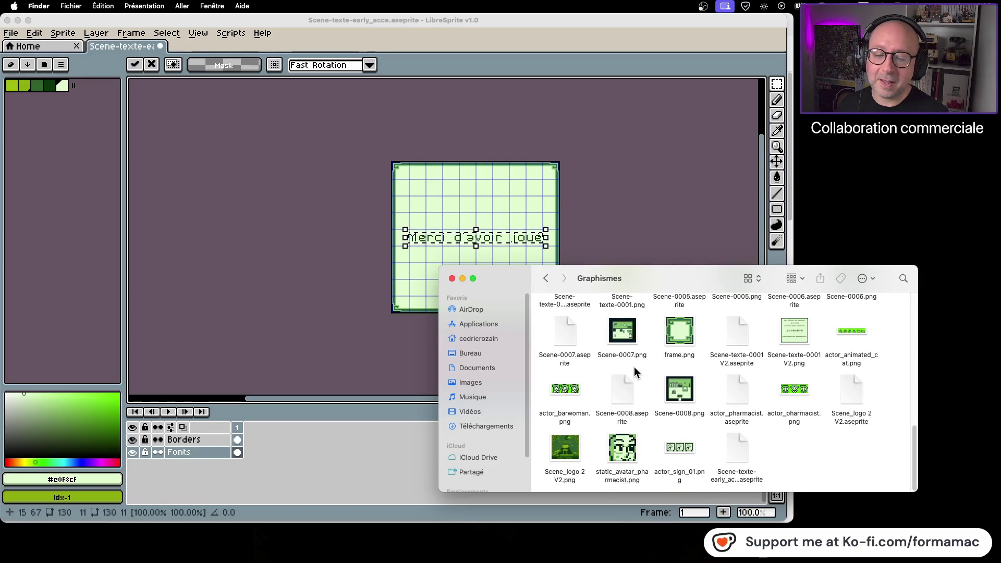
{"action": "double_click", "coordinate": [846, 388]}
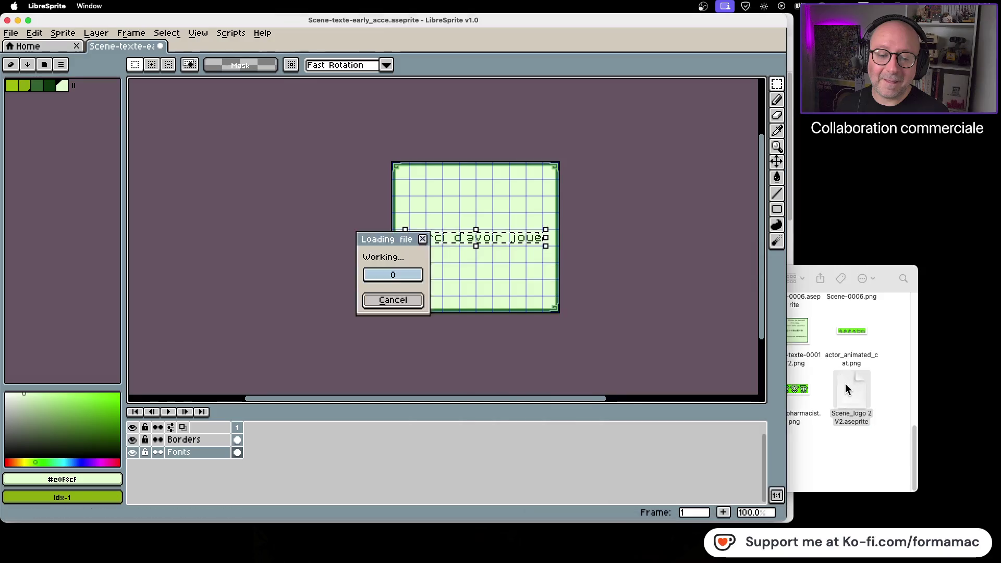
Paste a copy of the final S on the Texte FR layer and place it after ACCES
{"action": "scroll", "coordinate": [482, 310], "scroll_direction": "up", "scroll_amount": 3}
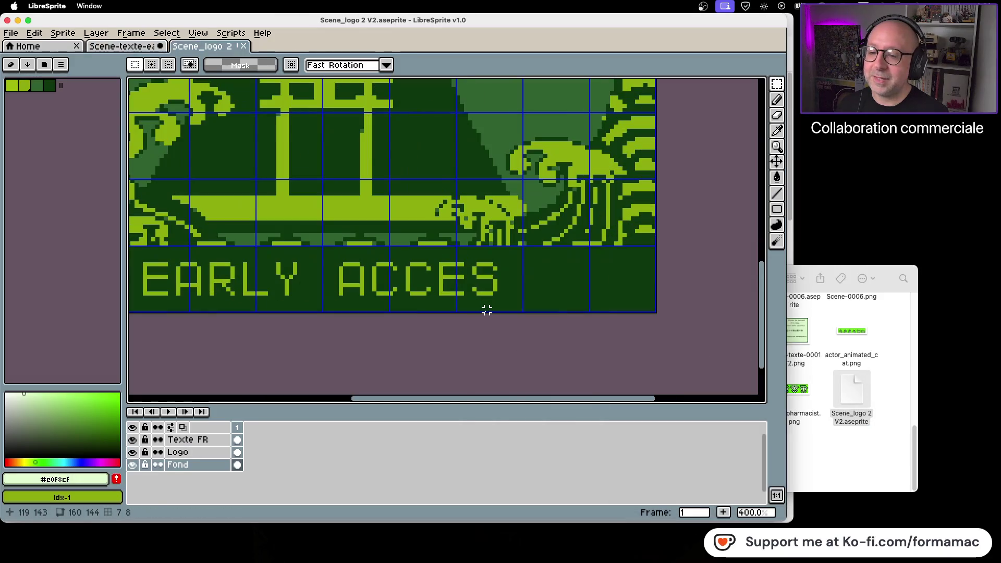
{"action": "scroll", "coordinate": [524, 293], "scroll_direction": "up", "scroll_amount": 2}
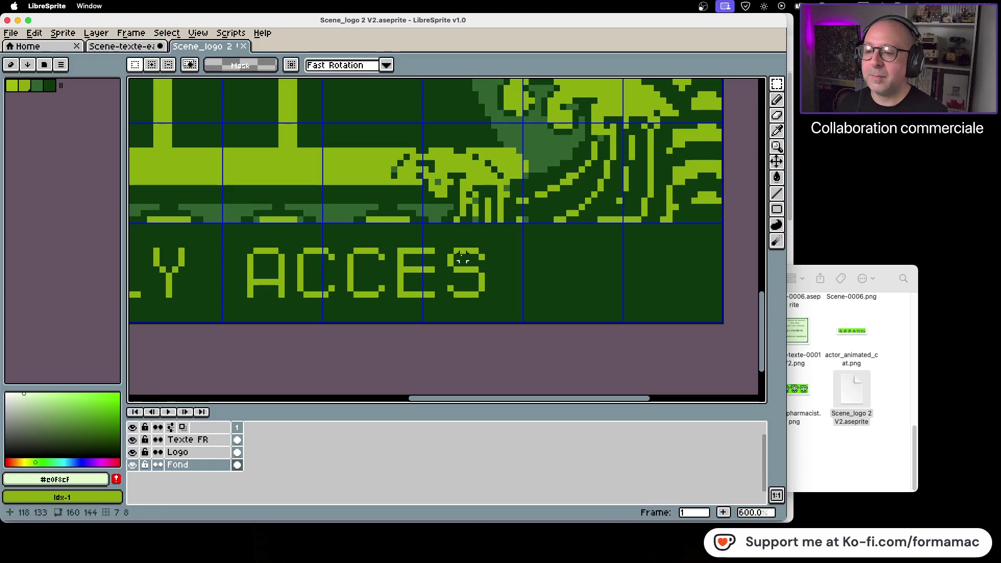
{"action": "left_click_drag", "start_coordinate": [449, 250], "coordinate": [487, 300]}
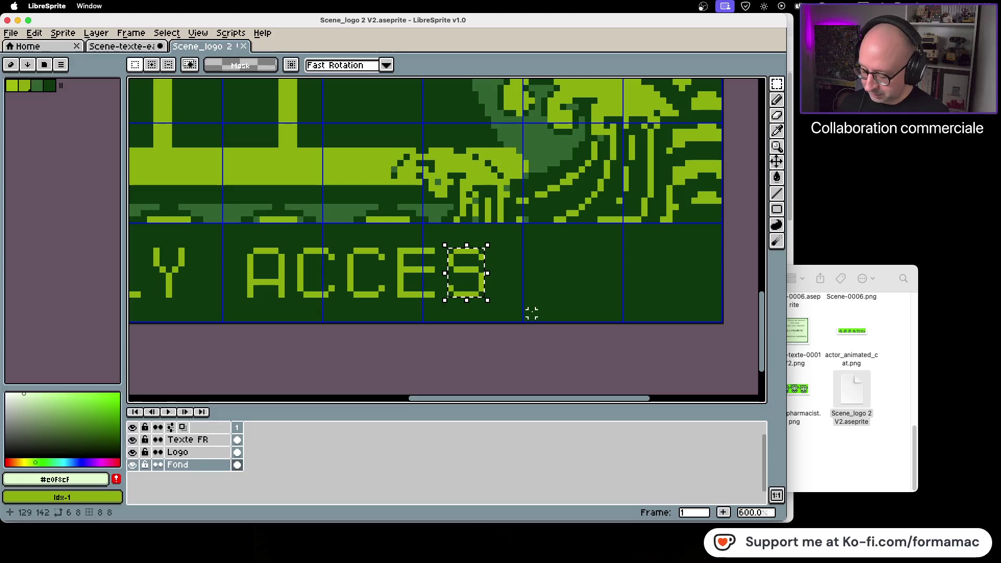
{"action": "key", "text": "Right"}
{"action": "key", "text": "Right"}
{"action": "key", "text": "Right"}
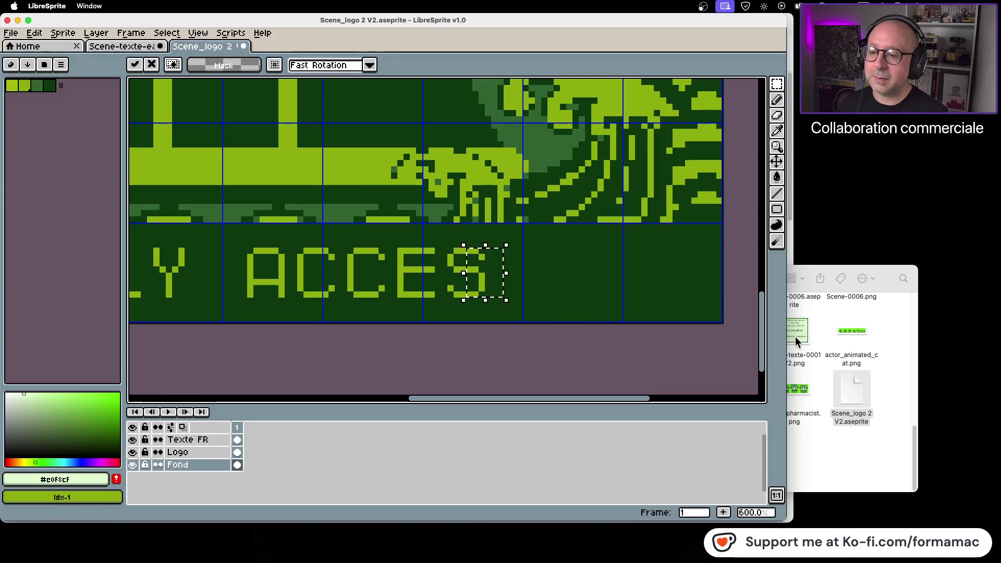
{"action": "key", "text": "super+z"}
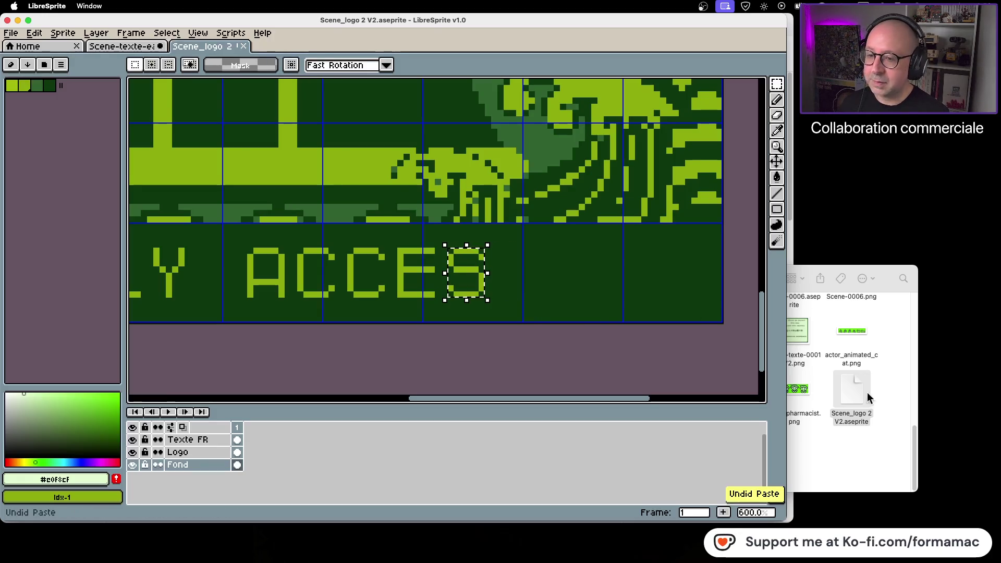
{"action": "left_click", "coordinate": [205, 440]}
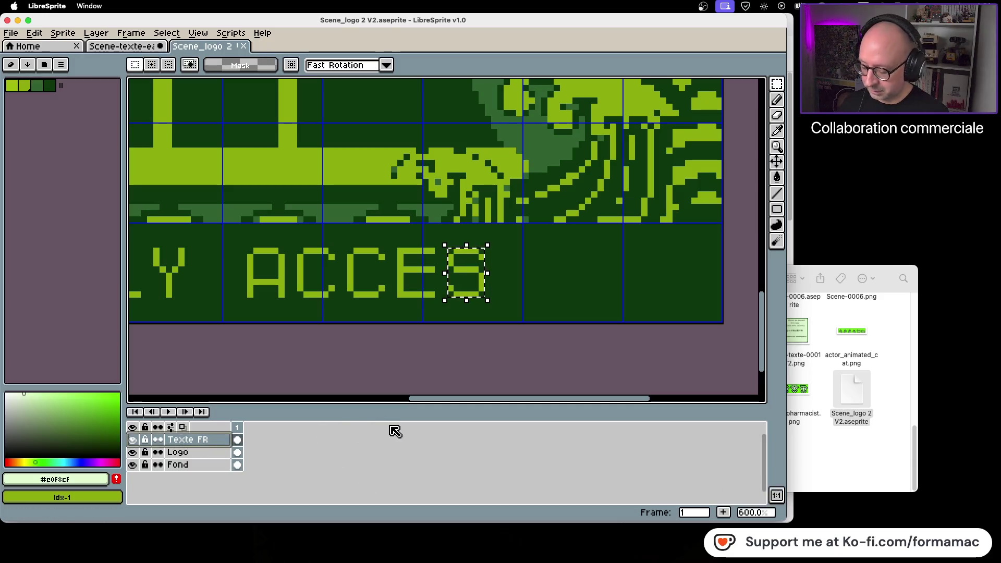
{"action": "key", "text": "super+v"}
{"action": "key", "text": "Right"}
{"action": "key", "text": "Right"}
{"action": "key", "text": "Right"}
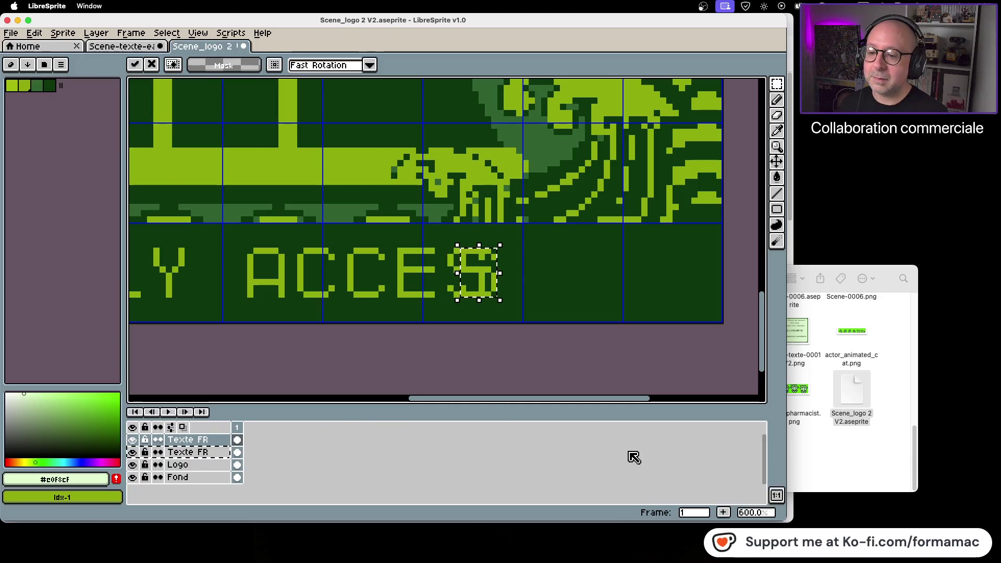
{"action": "key", "text": "Right"}
{"action": "key", "text": "Right"}
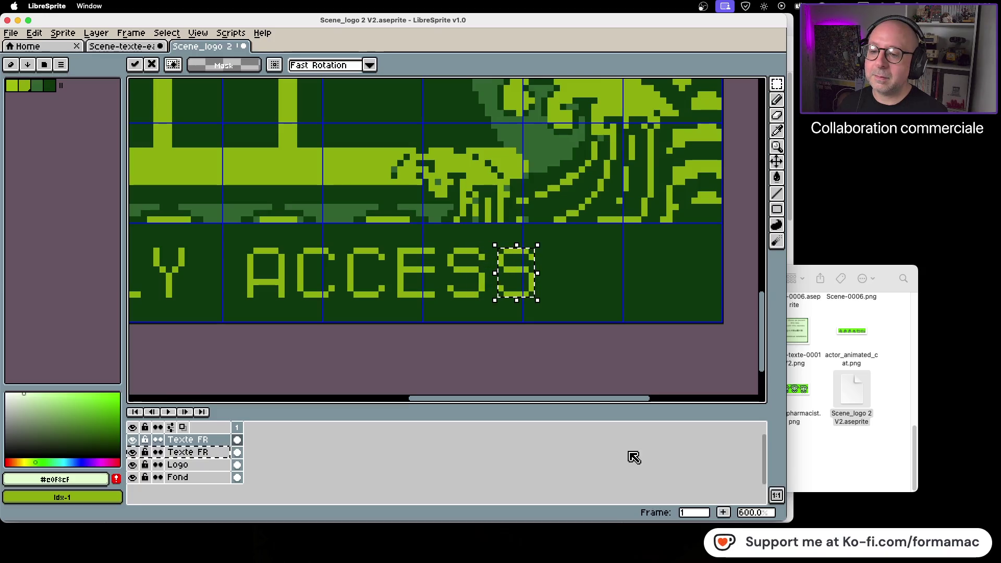
{"action": "left_click", "coordinate": [488, 357]}
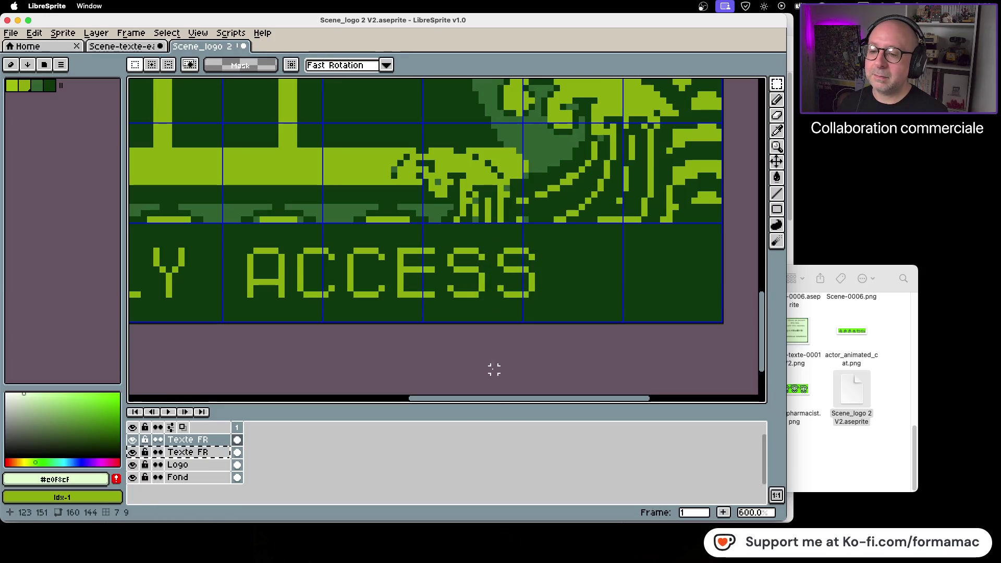
Select the whole EARLY ACCESS text, nudge it into position and commit
{"action": "scroll", "coordinate": [485, 371], "scroll_direction": "down", "scroll_amount": 2}
{"action": "scroll", "coordinate": [532, 365], "scroll_direction": "left", "scroll_amount": 3}
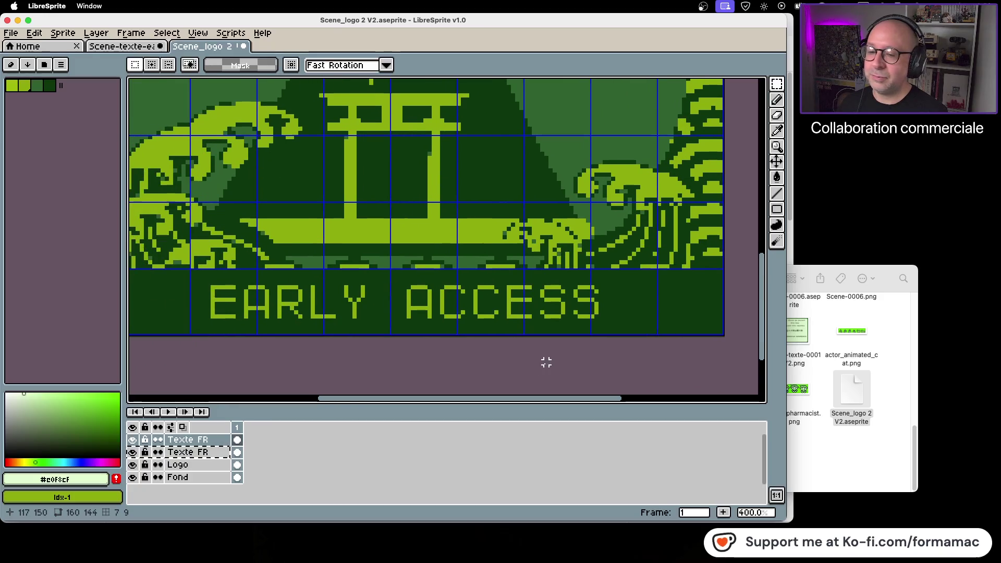
{"action": "scroll", "coordinate": [546, 362], "scroll_direction": "down", "scroll_amount": 1}
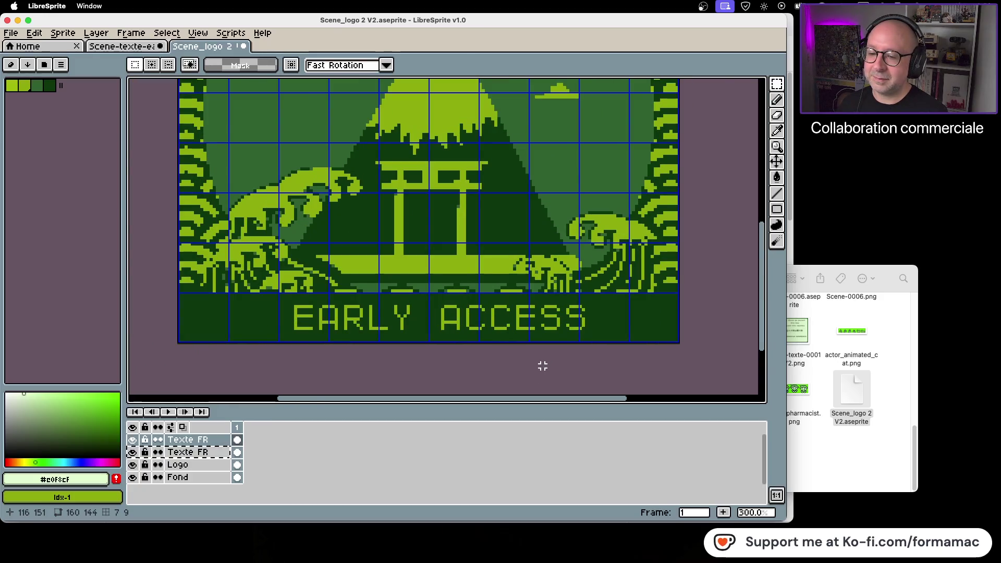
{"action": "scroll", "coordinate": [542, 366], "scroll_direction": "up", "scroll_amount": 1}
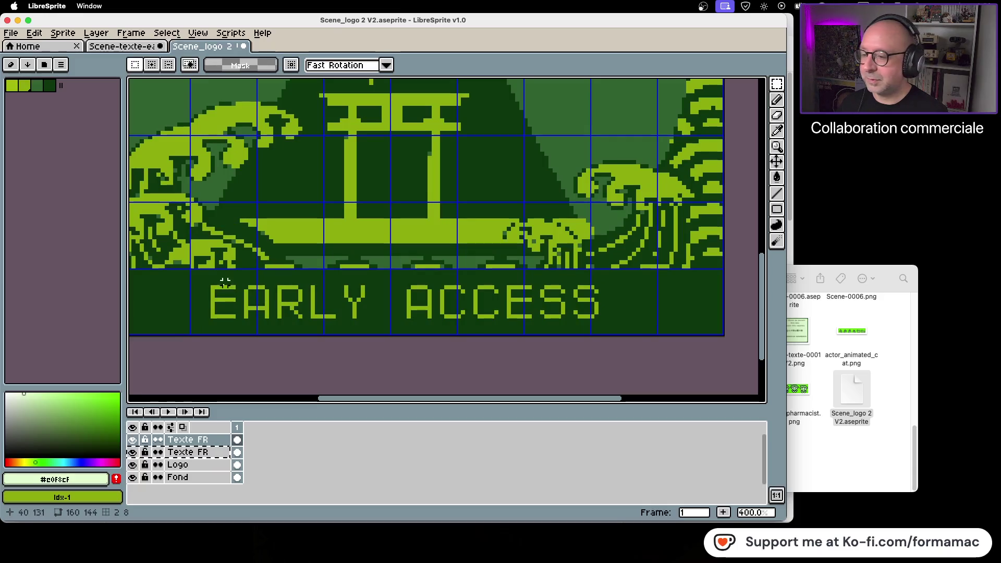
{"action": "left_click_drag", "start_coordinate": [199, 278], "coordinate": [606, 325]}
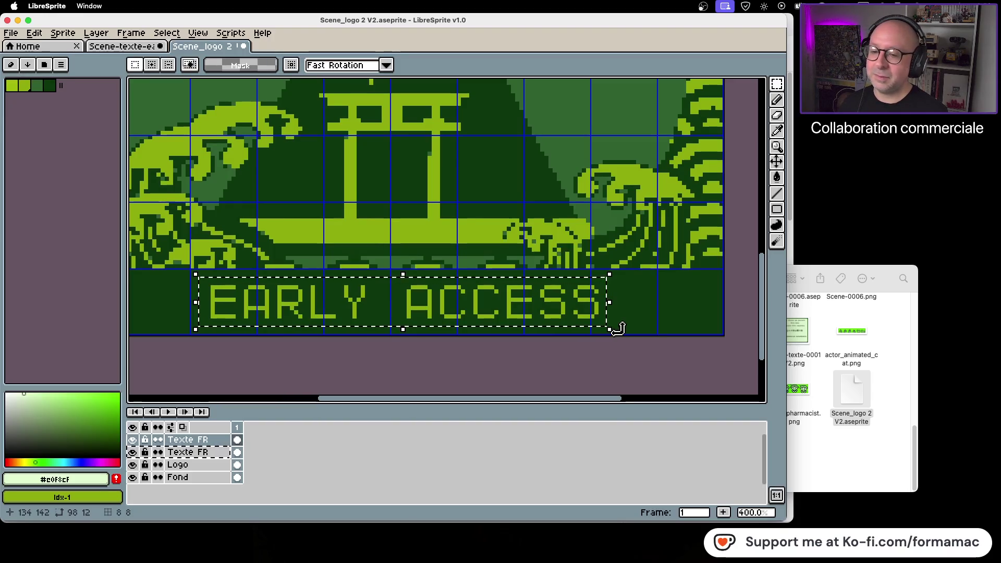
{"action": "key", "text": "Left"}
{"action": "key", "text": "Right"}
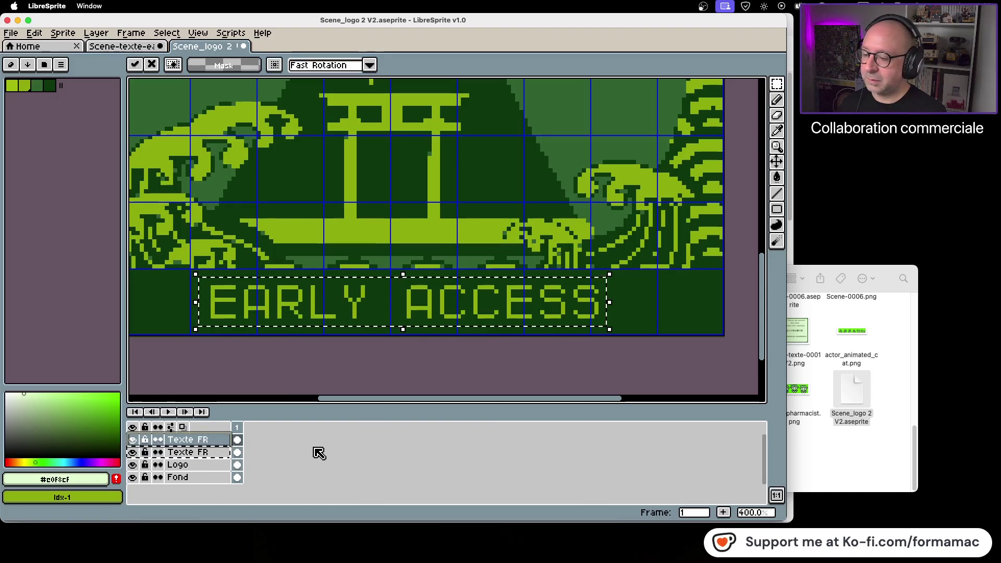
{"action": "key", "text": "super+d"}
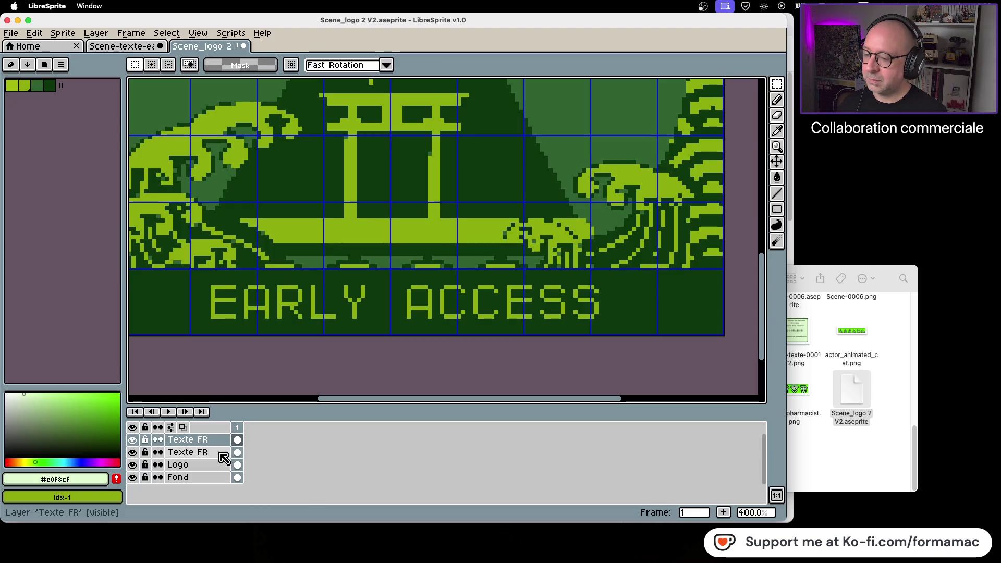
Compare the two Texte FR layers by toggling their visibility
{"action": "left_click", "coordinate": [134, 452]}
{"action": "left_click", "coordinate": [134, 452]}
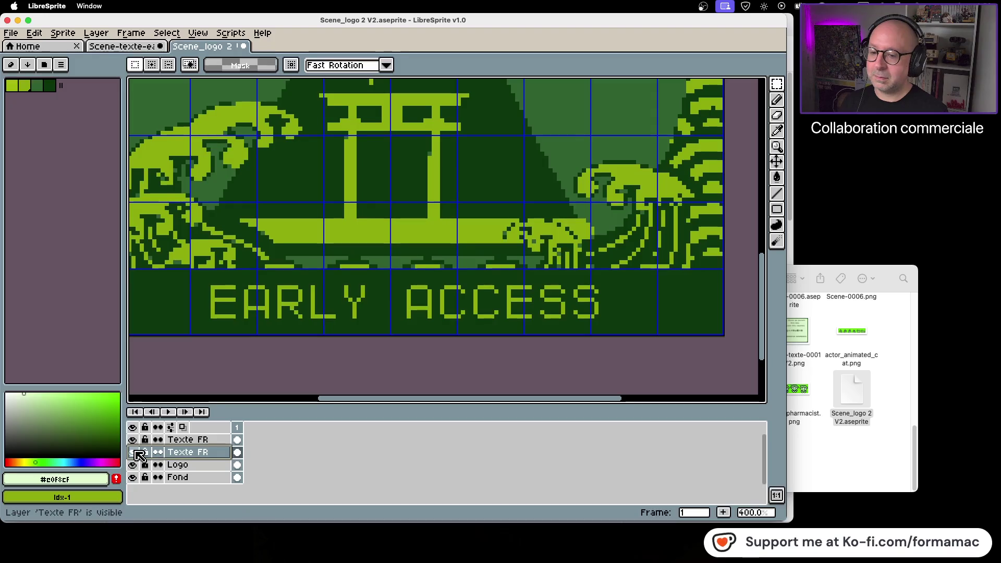
{"action": "left_click", "coordinate": [134, 441]}
{"action": "left_click", "coordinate": [134, 440]}
{"action": "left_click", "coordinate": [134, 441]}
{"action": "left_click", "coordinate": [134, 440]}
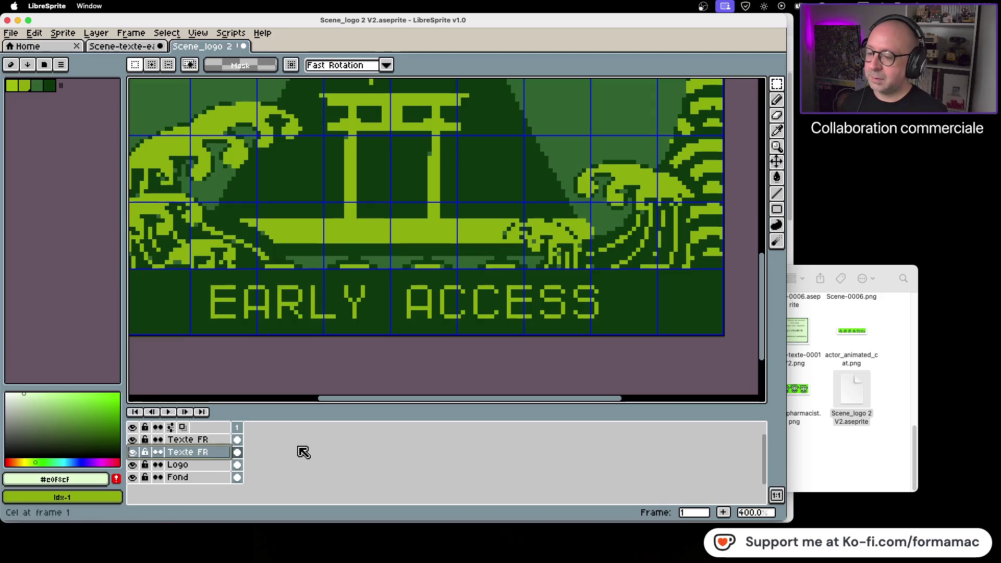
{"action": "left_click", "coordinate": [212, 440]}
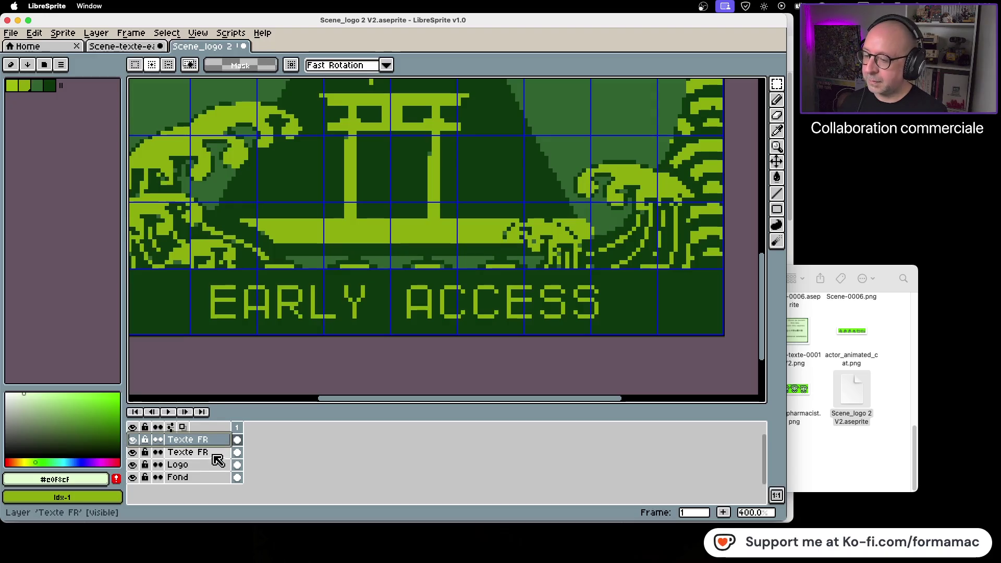
{"action": "left_click", "coordinate": [218, 452]}
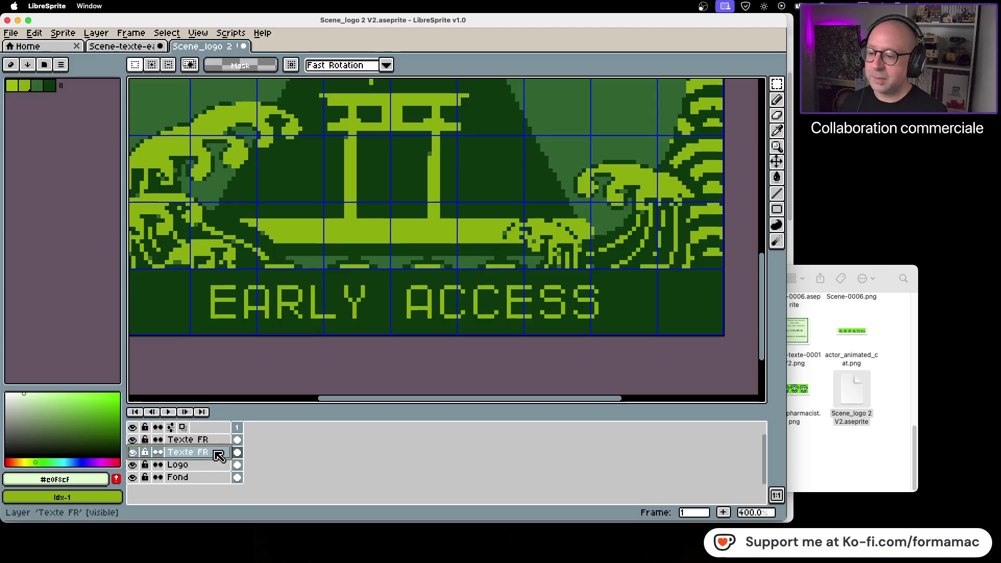
{"action": "left_click", "coordinate": [133, 453]}
{"action": "left_click", "coordinate": [133, 452]}
{"action": "left_click", "coordinate": [133, 439]}
{"action": "left_click", "coordinate": [201, 440]}
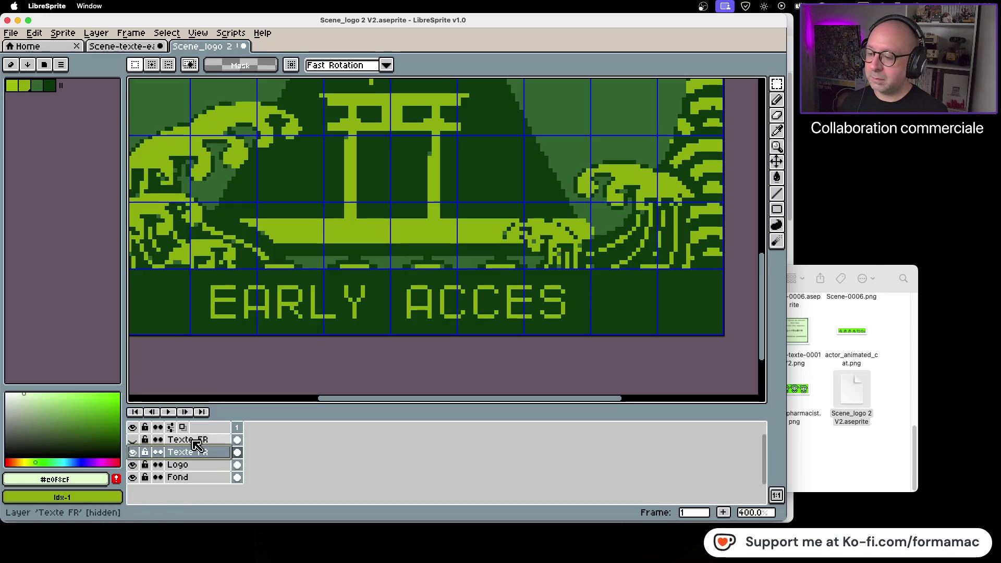
Inspect the layer options and properties of both Texte FR layers without changes
{"action": "right_click", "coordinate": [223, 442]}
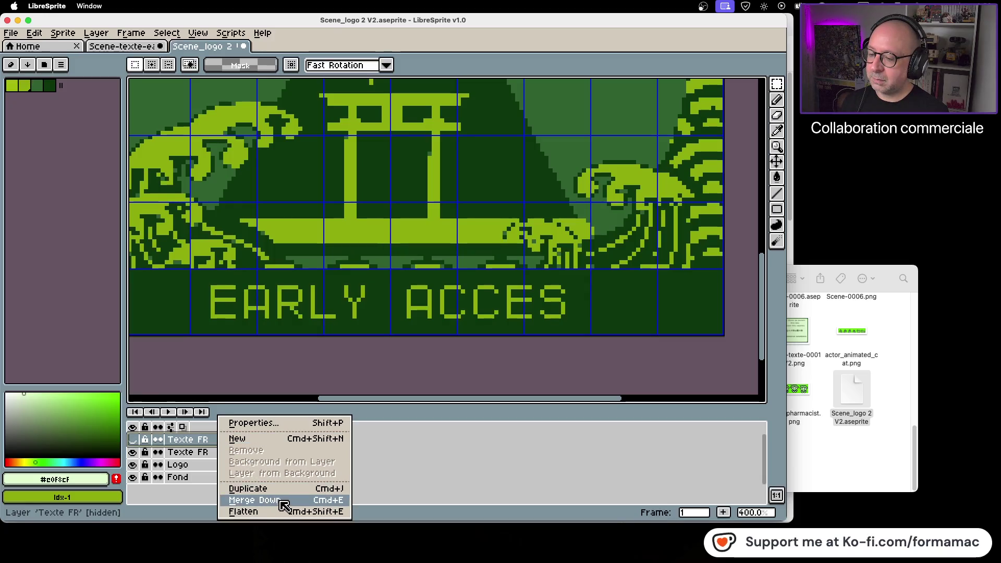
{"action": "left_click", "coordinate": [420, 469]}
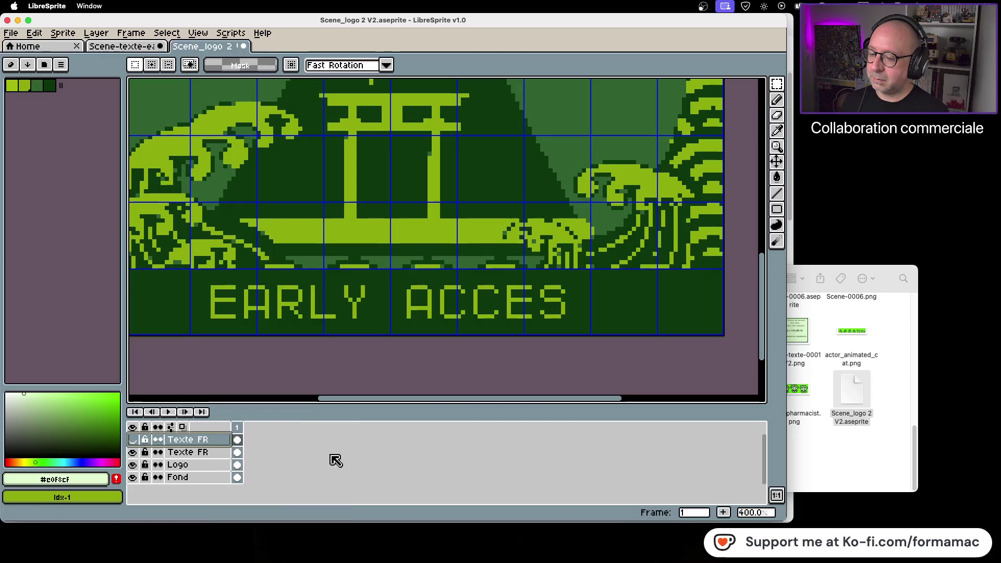
{"action": "right_click", "coordinate": [222, 445]}
{"action": "left_click", "coordinate": [205, 456]}
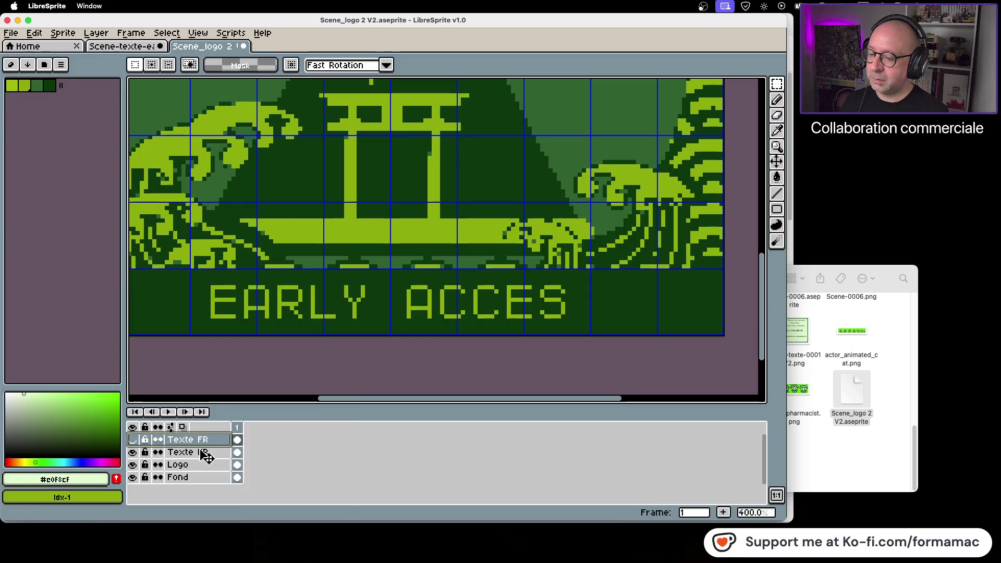
{"action": "double_click", "coordinate": [206, 456]}
{"action": "right_click", "coordinate": [206, 457]}
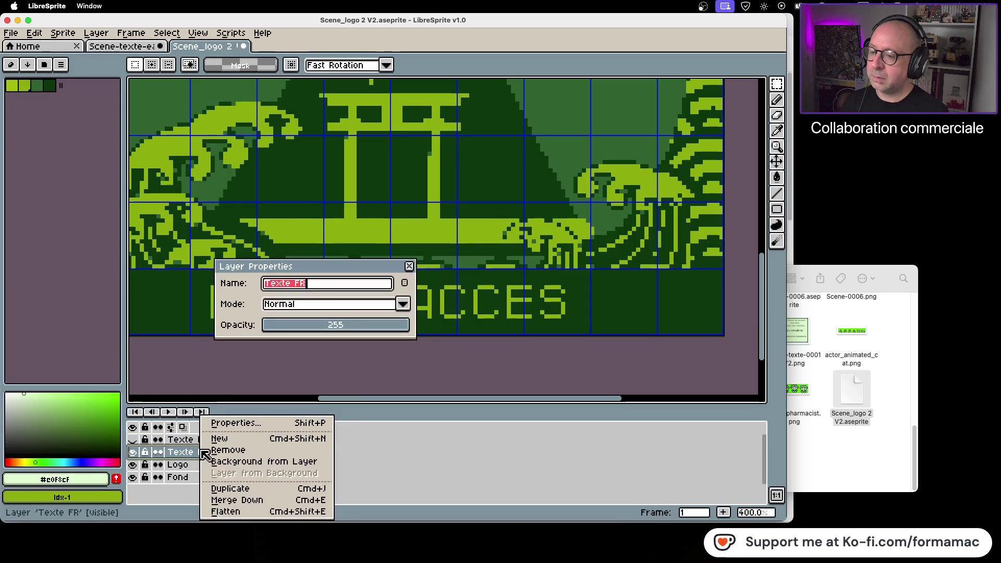
{"action": "left_click", "coordinate": [395, 442]}
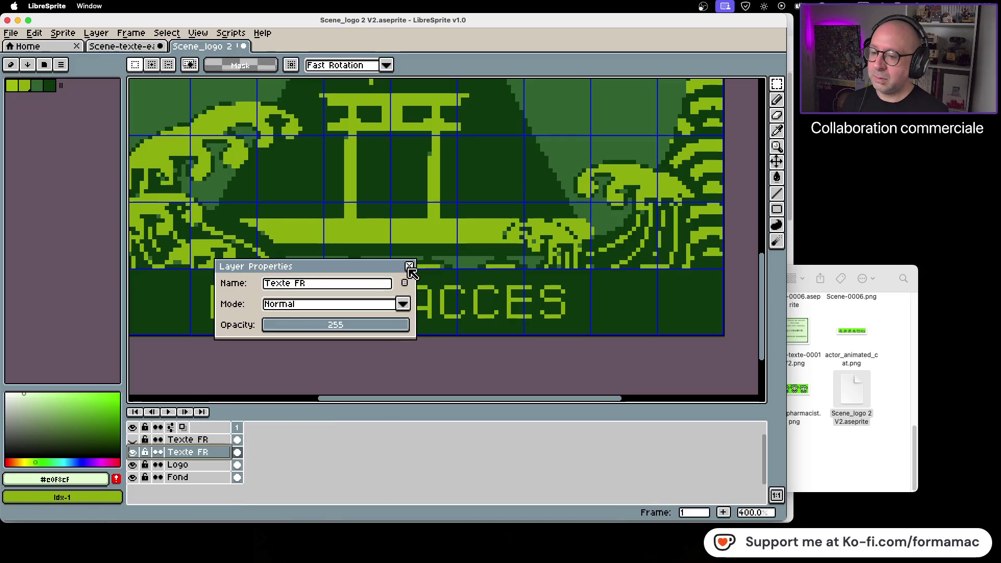
{"action": "left_click", "coordinate": [409, 266]}
Recheck the top Texte FR layer and delete it
{"action": "left_click", "coordinate": [223, 439]}
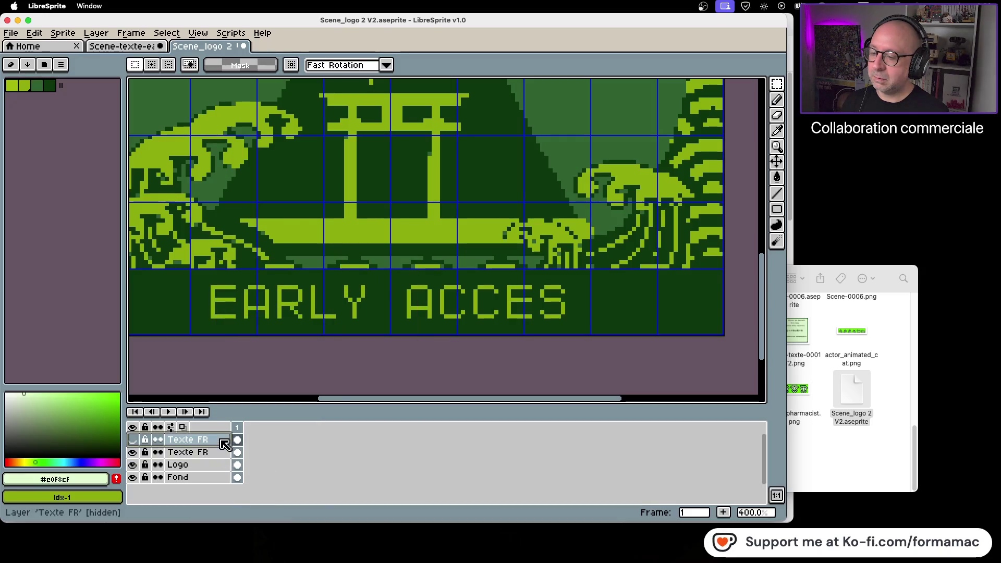
{"action": "left_click", "coordinate": [137, 441]}
{"action": "left_click", "coordinate": [136, 442]}
{"action": "left_click", "coordinate": [133, 441]}
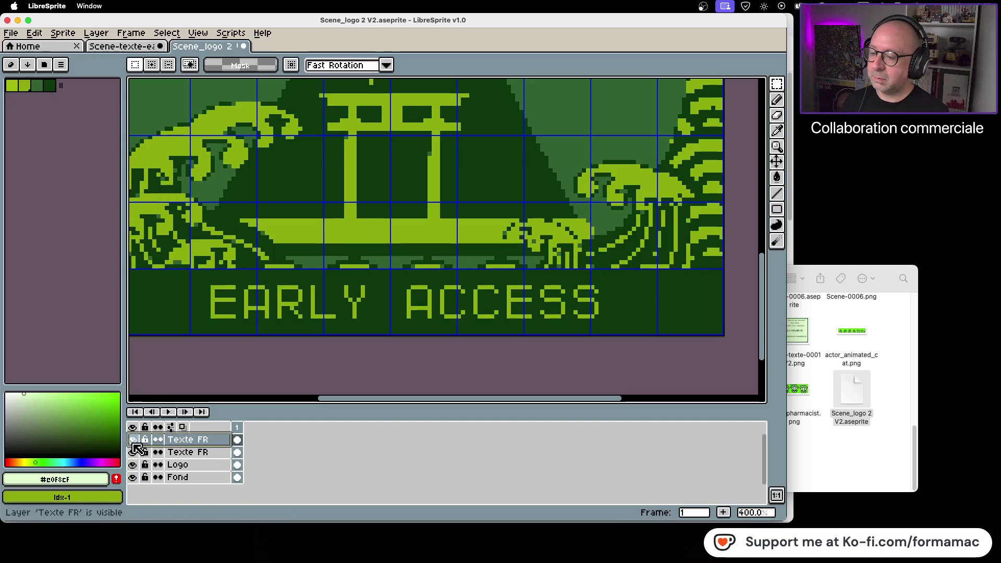
{"action": "double_click", "coordinate": [224, 442]}
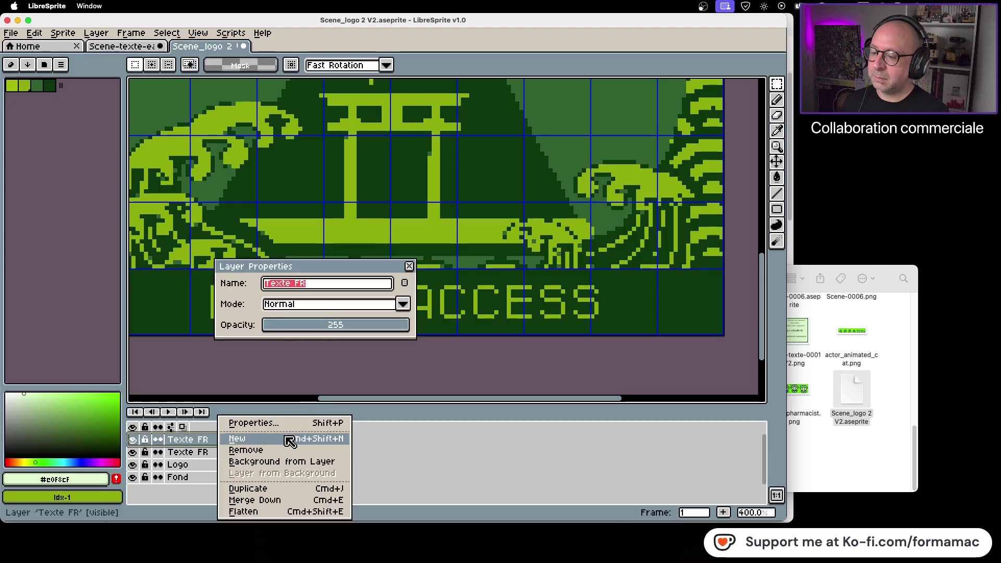
{"action": "left_click", "coordinate": [281, 457]}
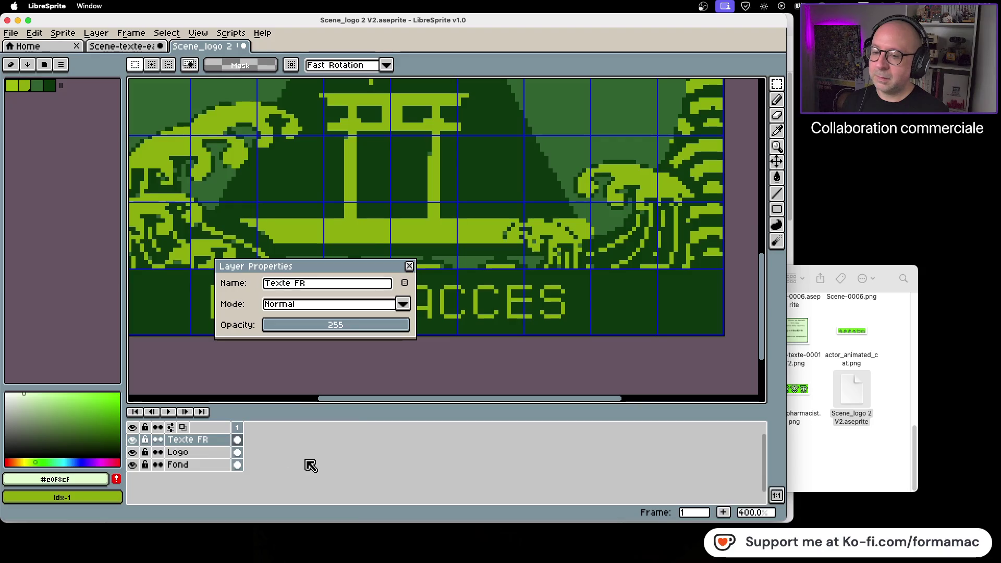
{"action": "left_click", "coordinate": [409, 266]}
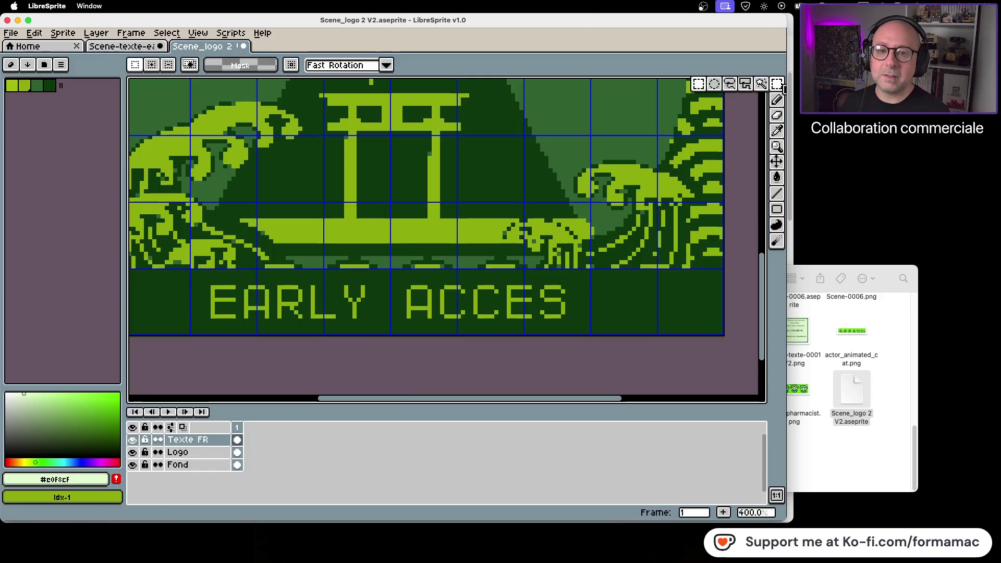
Duplicate the final S and place it after ACCES so it reads EARLY ACCESS
{"action": "left_click_drag", "start_coordinate": [537, 282], "coordinate": [568, 321]}
{"action": "left_click", "coordinate": [546, 286]}
{"action": "left_click_drag", "start_coordinate": [537, 282], "coordinate": [568, 321]}
{"action": "key", "text": "ctrl+t"}
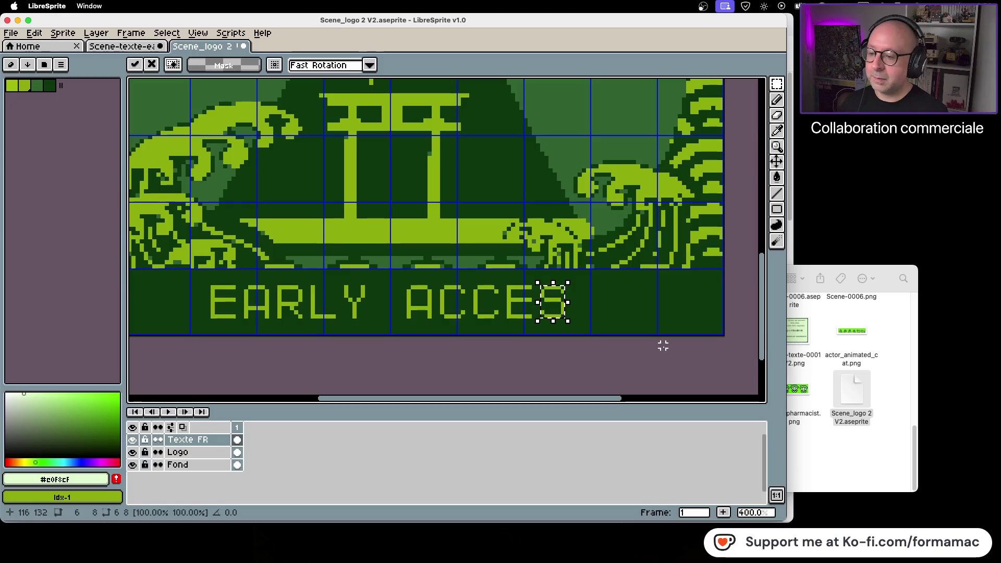
{"action": "key", "text": "Right"}
{"action": "key", "text": "Right"}
{"action": "key", "text": "Right"}
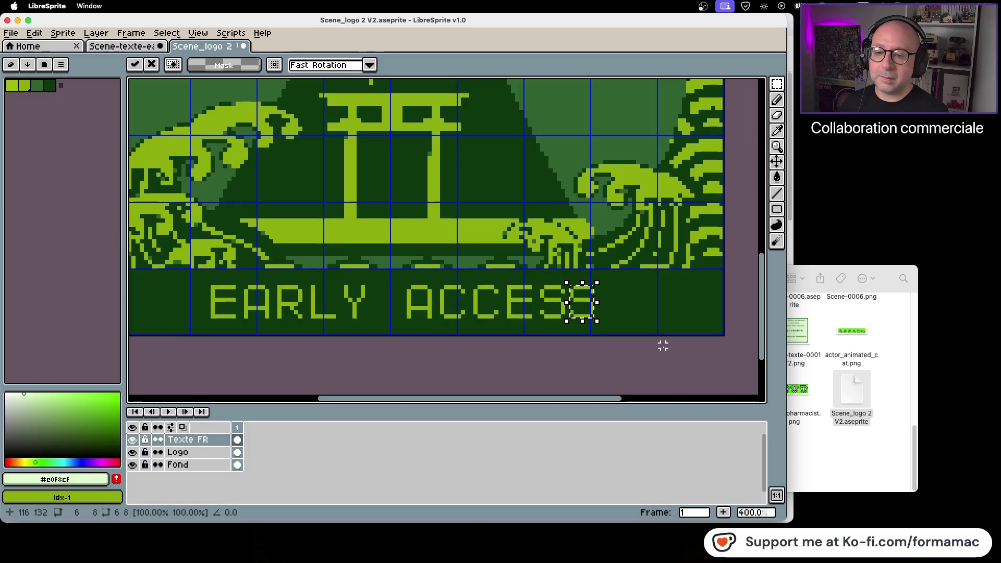
{"action": "key", "text": "Left"}
{"action": "key", "text": "Right"}
{"action": "key", "text": "Right"}
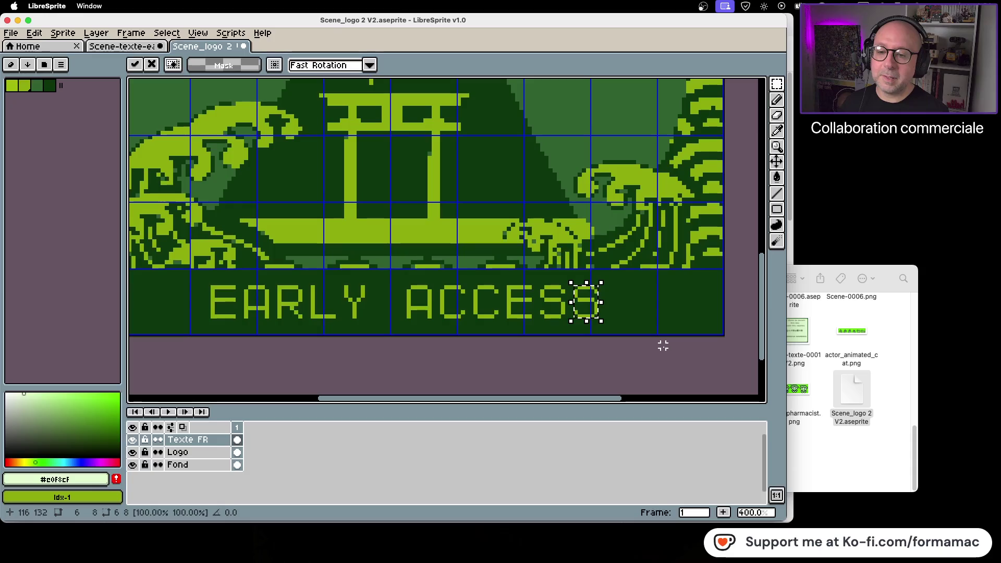
{"action": "left_click", "coordinate": [622, 370]}
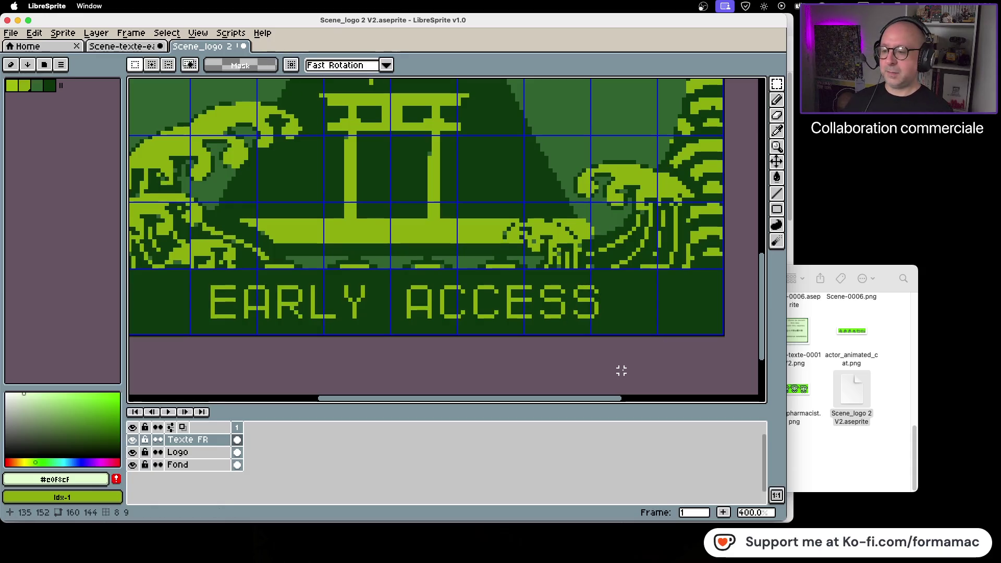
Select the whole EARLY ACCESS text and reposition it
{"action": "scroll", "coordinate": [621, 370], "scroll_direction": "down", "scroll_amount": 1}
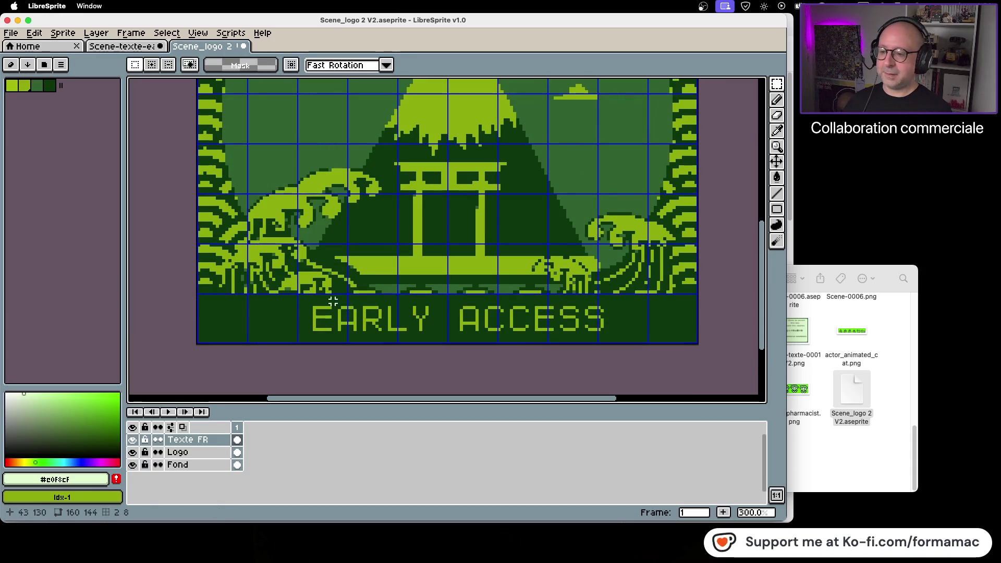
{"action": "mouse_move", "coordinate": [304, 298]}
{"action": "left_mouse_down"}
{"action": "mouse_move", "coordinate": [631, 337]}
{"action": "mouse_move", "coordinate": [618, 339]}
{"action": "left_mouse_up"}
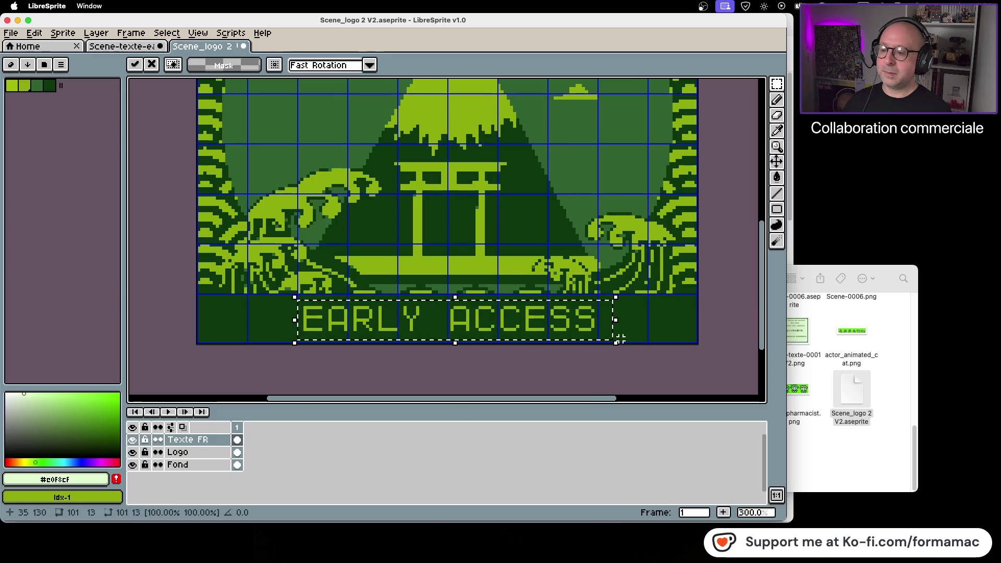
{"action": "left_click", "coordinate": [542, 377]}
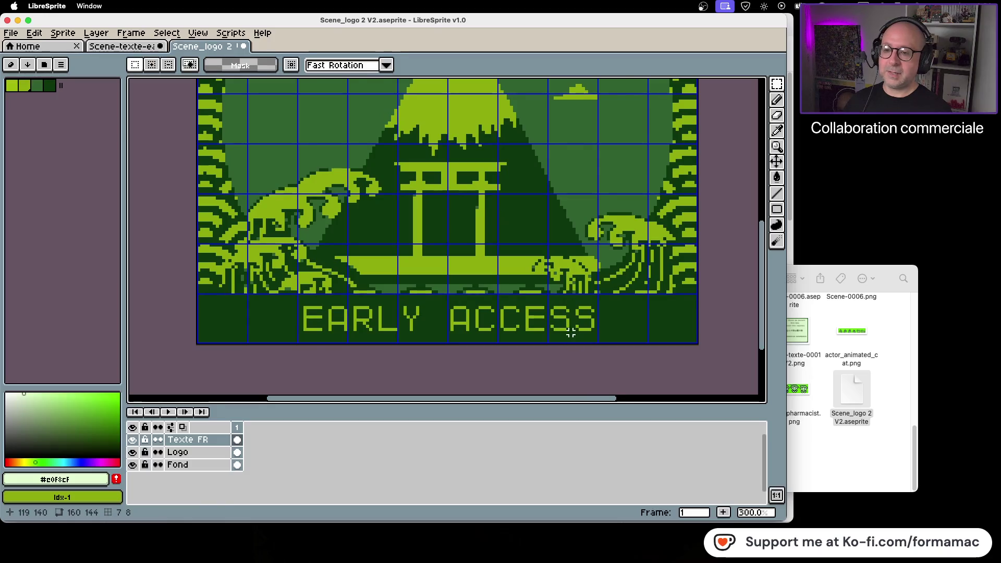
{"action": "scroll", "coordinate": [571, 330], "scroll_direction": "down", "scroll_amount": 2}
{"action": "scroll", "coordinate": [560, 308], "scroll_direction": "up", "scroll_amount": 1}
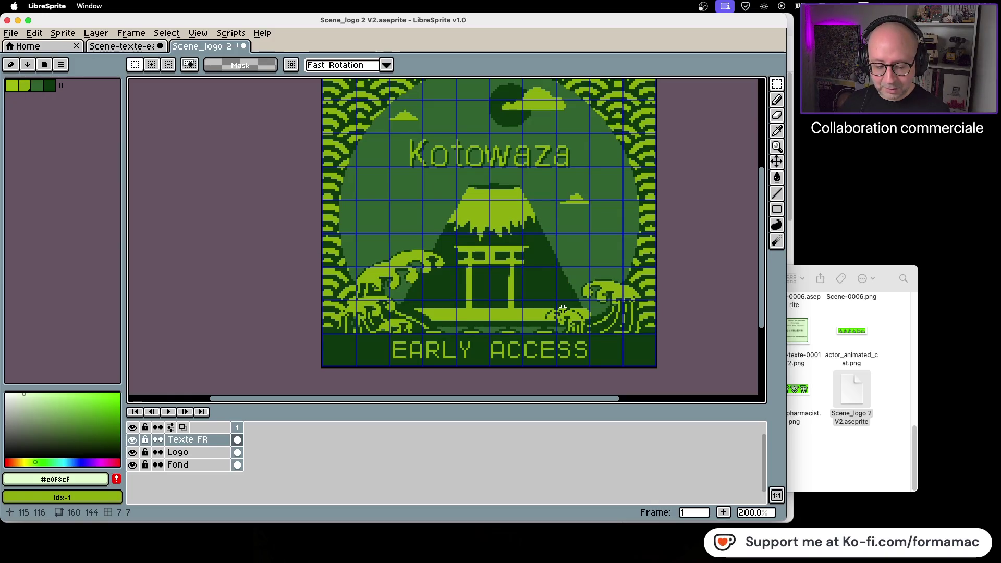
Save the sprite, then save it as Scene_logo 2 V2.png, overwriting the existing PNG
{"action": "key", "text": "ctrl+s"}
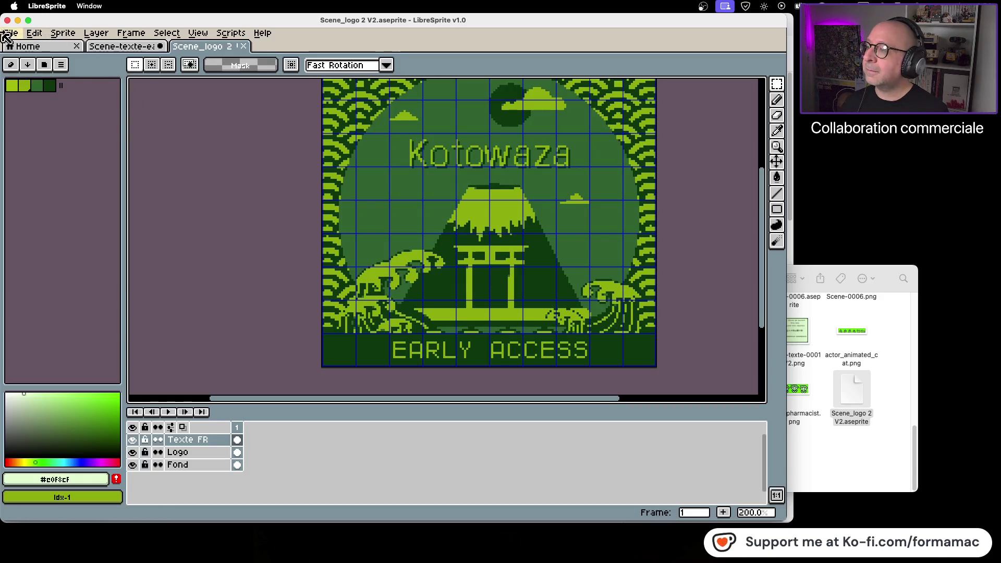
{"action": "left_click", "coordinate": [12, 35]}
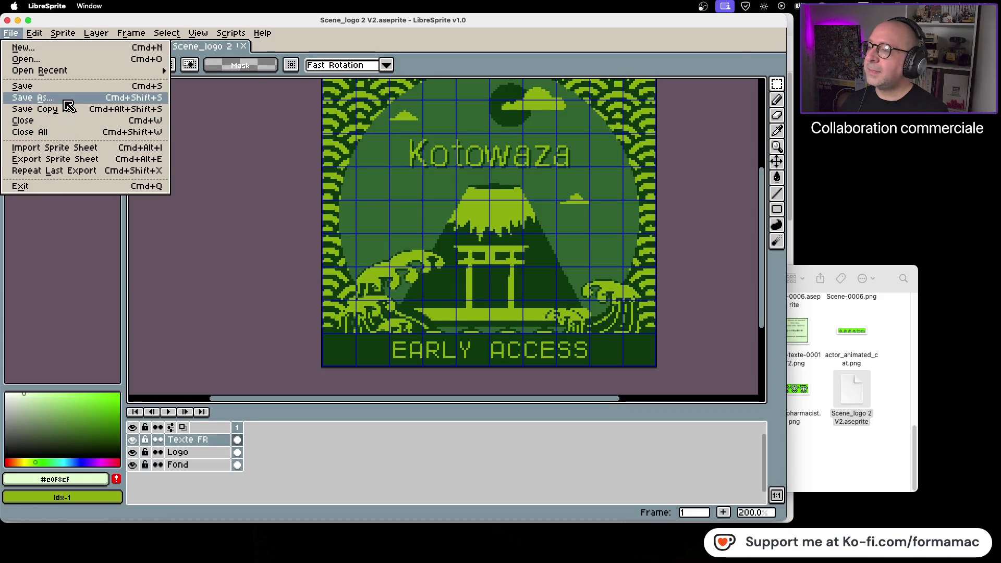
{"action": "left_click", "coordinate": [47, 97]}
{"action": "left_click", "coordinate": [179, 482]}
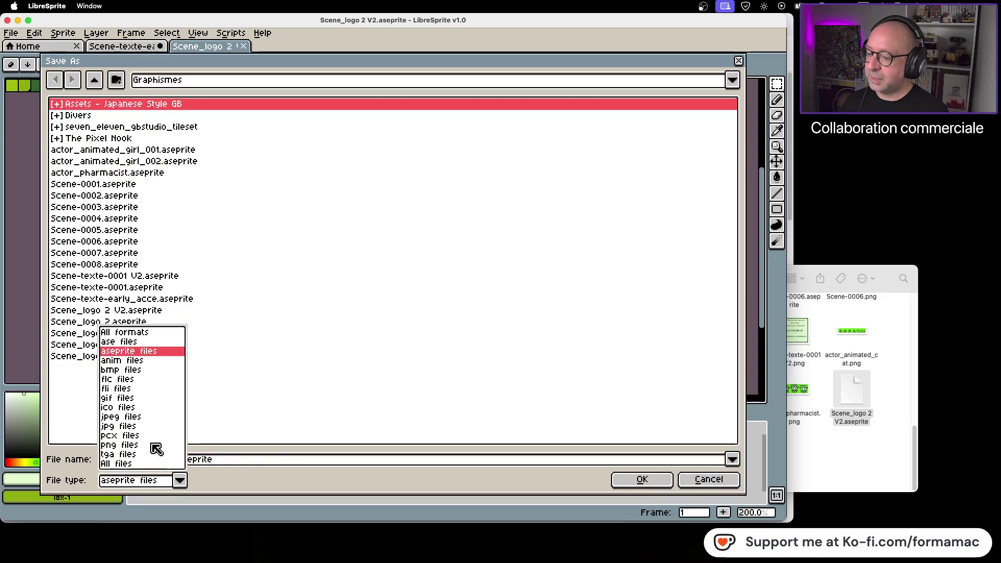
{"action": "left_click", "coordinate": [156, 447]}
{"action": "left_click", "coordinate": [641, 479]}
{"action": "left_click", "coordinate": [317, 308]}
{"action": "left_click", "coordinate": [360, 312]}
{"action": "left_click", "coordinate": [803, 443]}
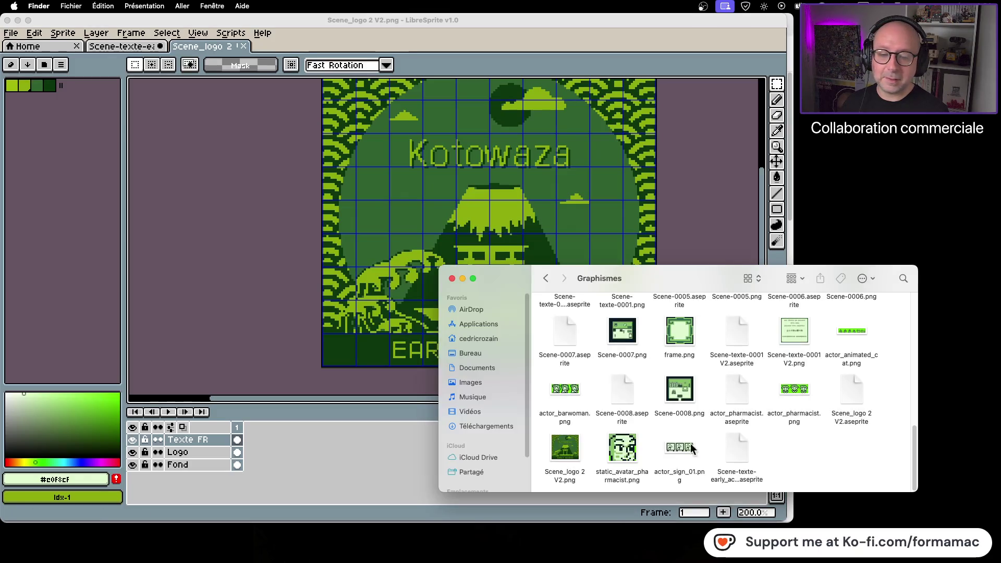
Copy Scene_logo 2 V2.png into Kotowaza/assets/backgrounds, replacing the older file
{"action": "left_click", "coordinate": [576, 450]}
{"action": "key", "text": "super+c"}
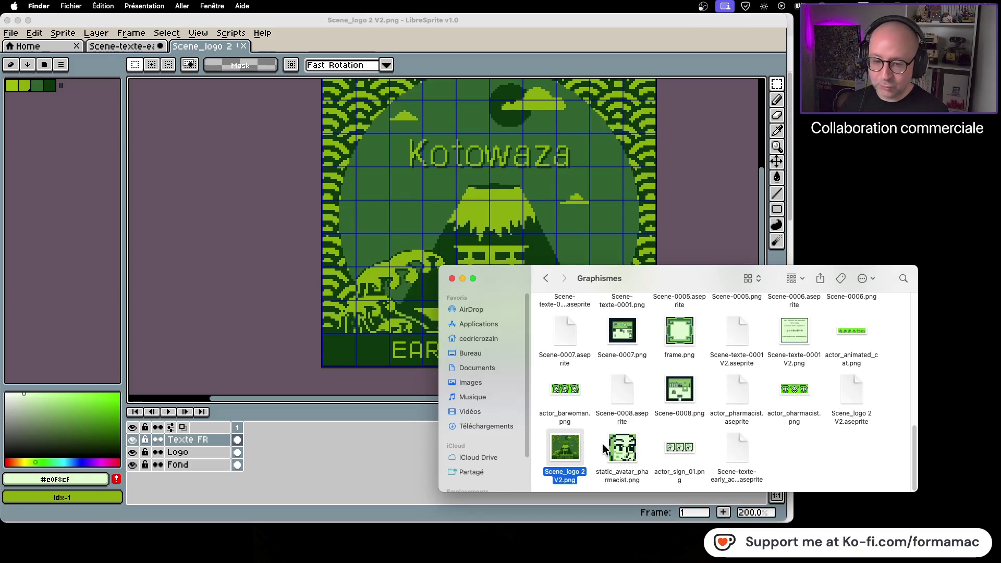
{"action": "left_click", "coordinate": [604, 319]}
{"action": "left_click", "coordinate": [546, 279]}
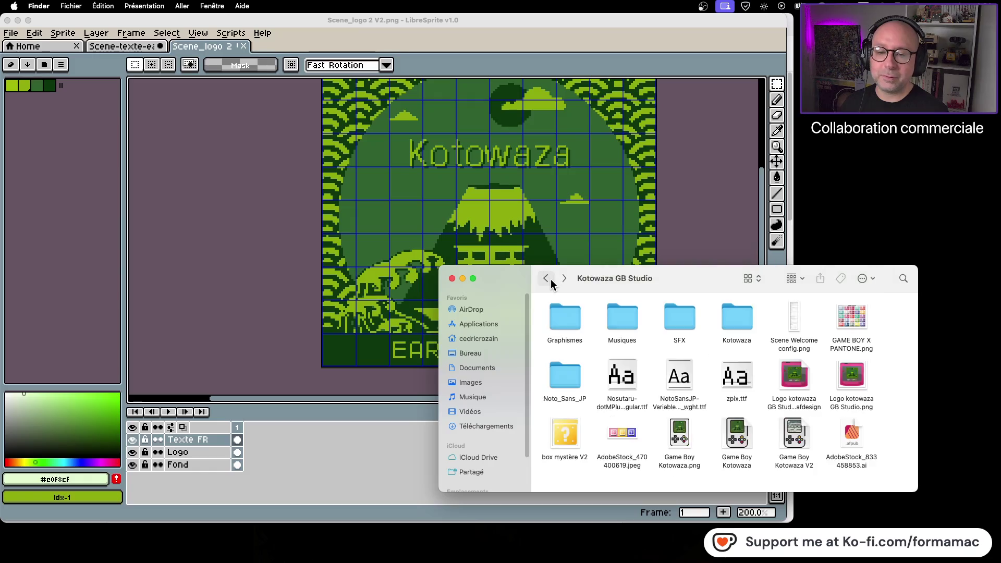
{"action": "double_click", "coordinate": [724, 315]}
{"action": "double_click", "coordinate": [569, 323]}
{"action": "double_click", "coordinate": [622, 318]}
{"action": "key", "text": "super+v"}
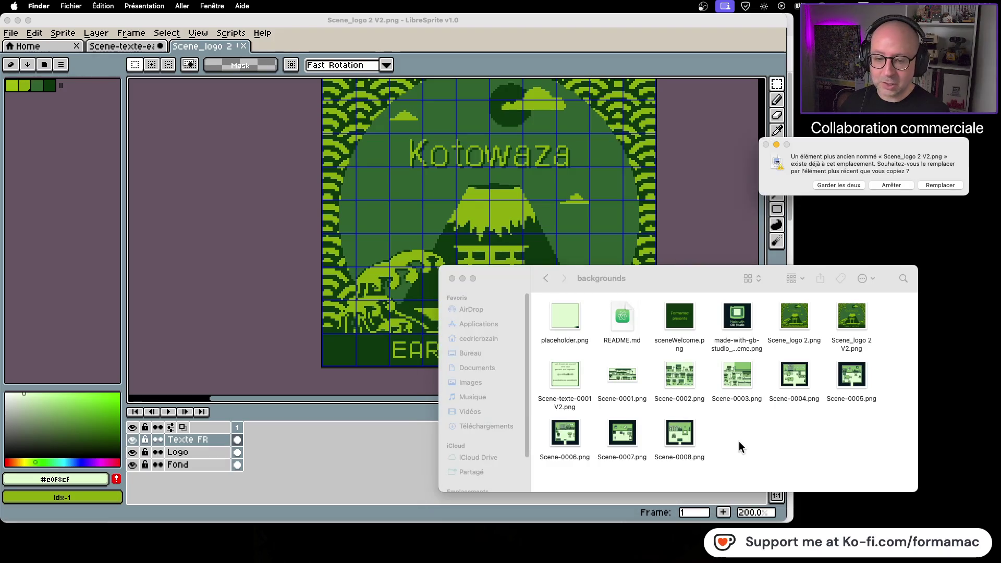
{"action": "left_click", "coordinate": [937, 185]}
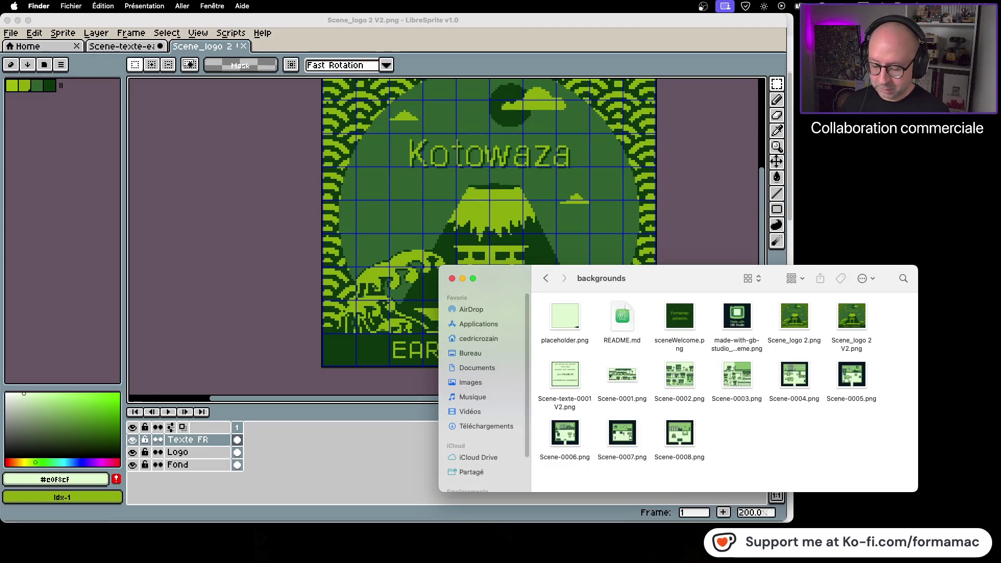
{"action": "key", "text": "super+Tab"}
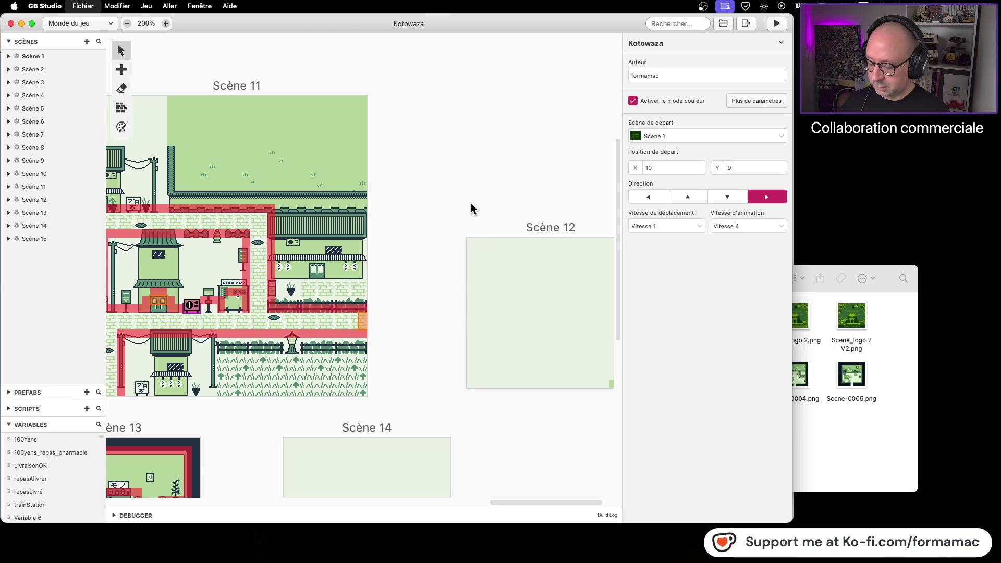
Reopen the Kotowaza project in GB Studio to view the updated logo, then close Scene_logo 2 in LibreSprite
{"action": "key", "text": "super+w"}
{"action": "left_click", "coordinate": [546, 278]}
{"action": "left_click", "coordinate": [546, 278]}
{"action": "double_click", "coordinate": [626, 320]}
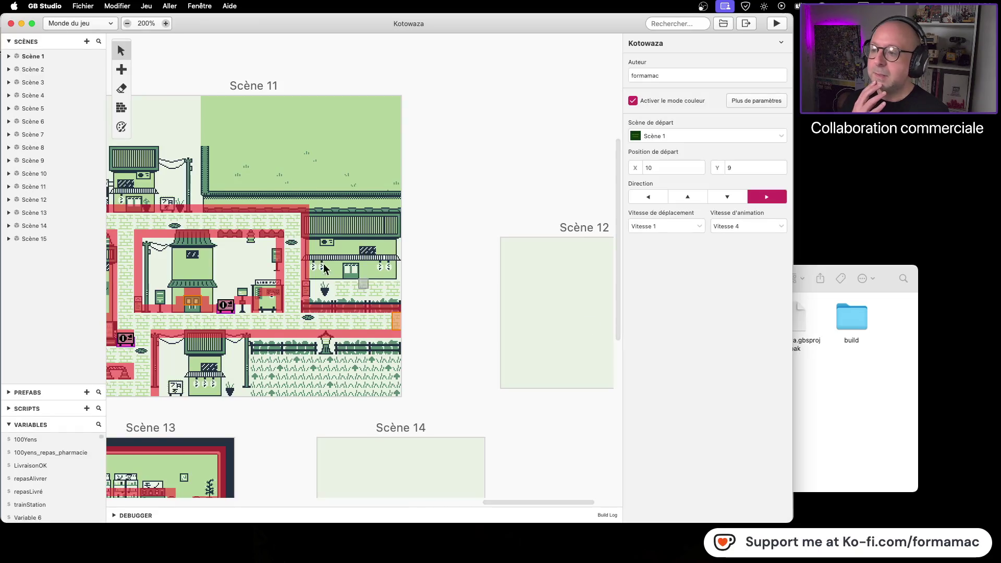
{"action": "scroll", "coordinate": [286, 234], "scroll_direction": "left", "scroll_amount": 15}
{"action": "scroll", "coordinate": [415, 236], "scroll_direction": "left", "scroll_amount": 5}
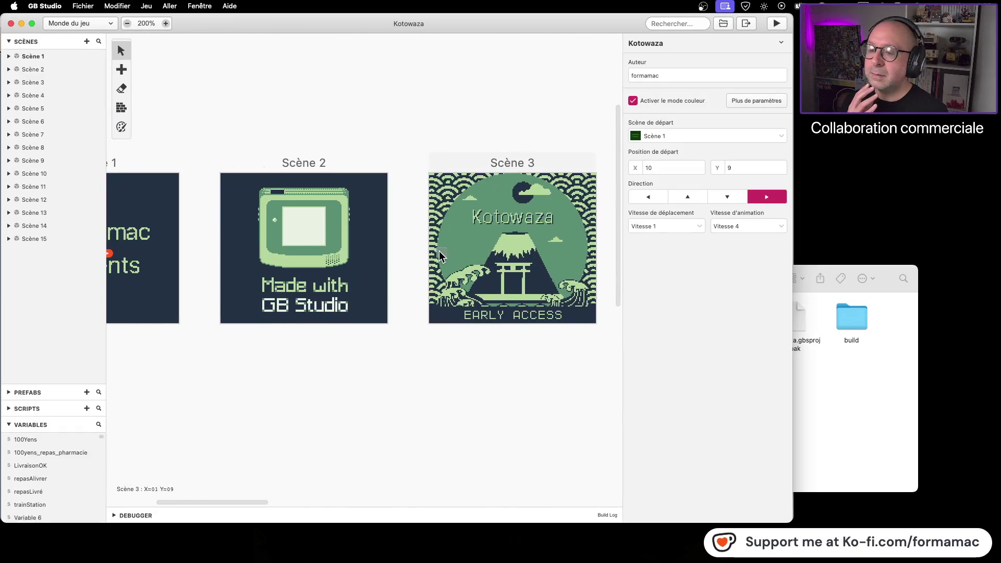
{"action": "scroll", "coordinate": [525, 368], "scroll_direction": "right", "scroll_amount": 7}
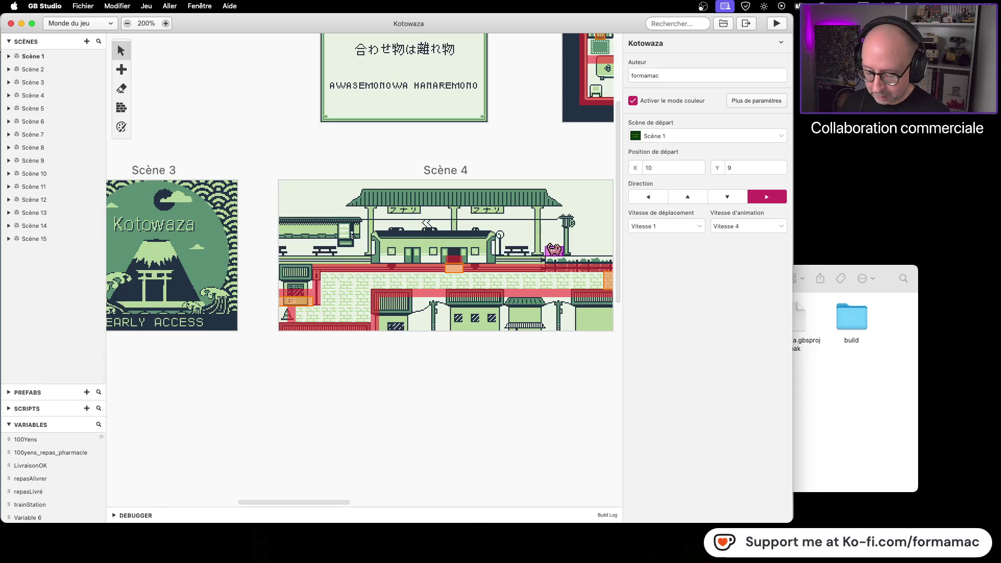
{"action": "key", "text": "super+Tab"}
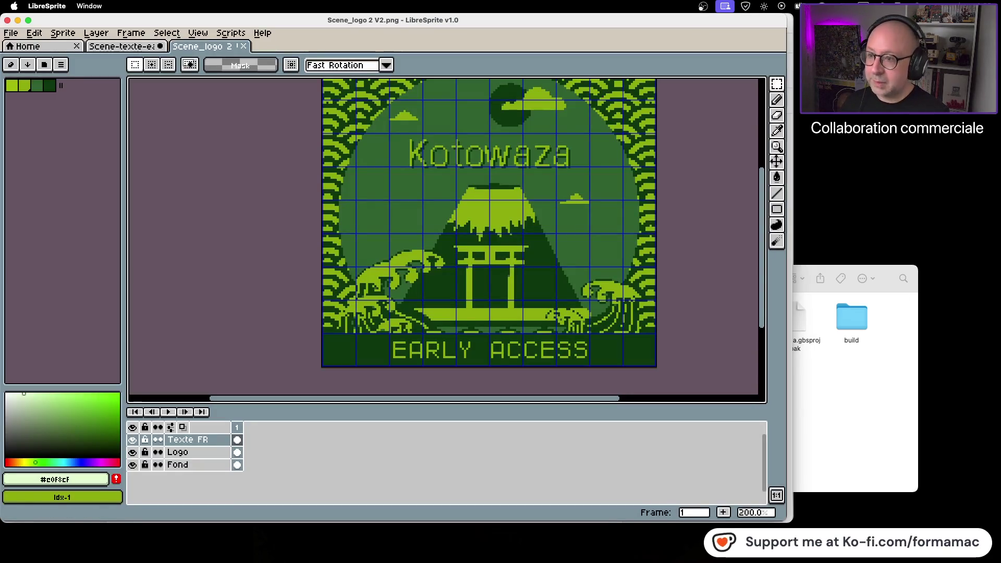
{"action": "left_click", "coordinate": [241, 47]}
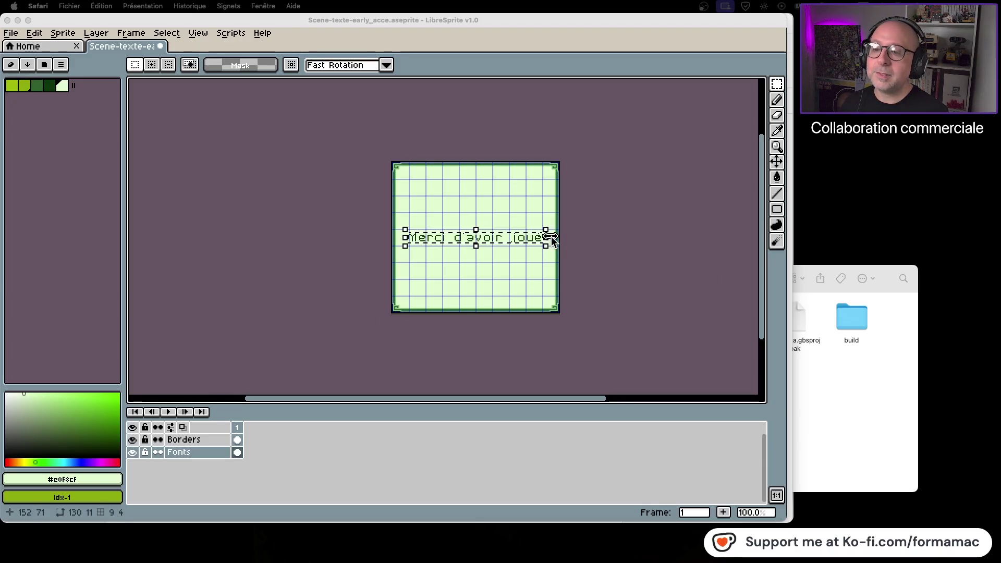
Move the Merci d'avoir joué text two pixels higher and commit its position
{"action": "left_click", "coordinate": [729, 18]}
{"action": "key", "text": "Up"}
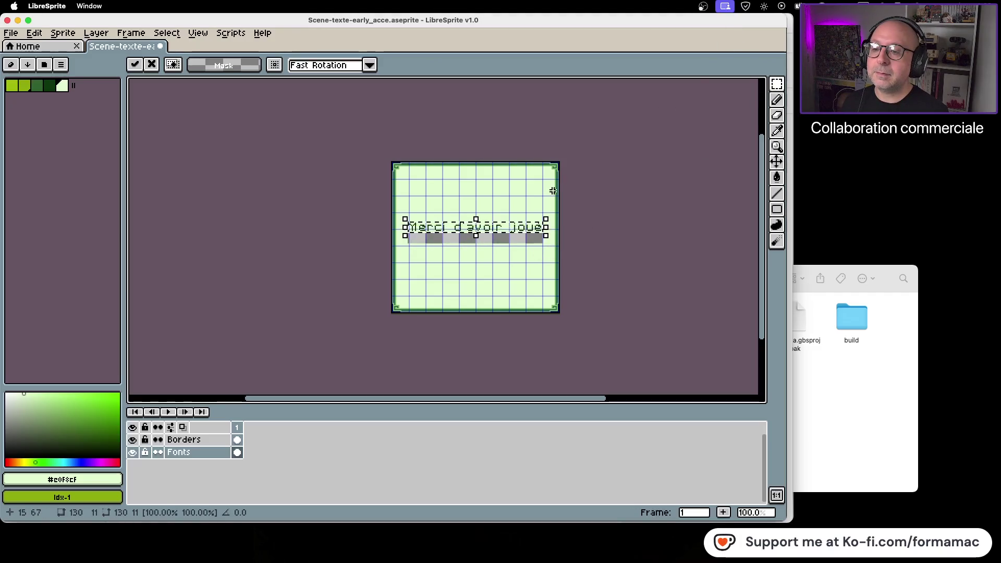
{"action": "key", "text": "Up"}
{"action": "key", "text": "Up"}
{"action": "key", "text": "Up"}
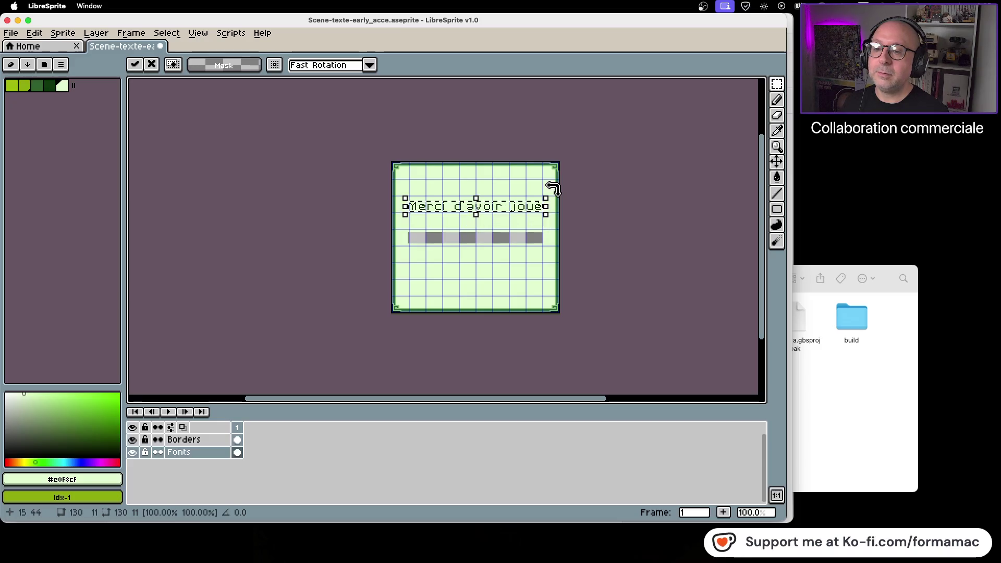
{"action": "left_click", "coordinate": [637, 210]}
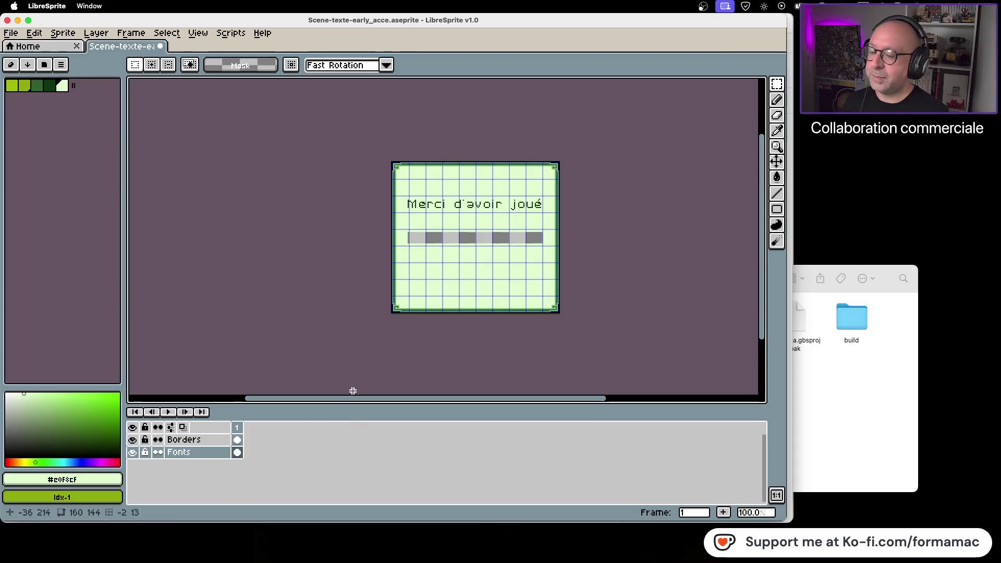
Fill the grey bar strip beneath the text with light green
{"action": "left_click", "coordinate": [777, 178]}
{"action": "left_click", "coordinate": [774, 182]}
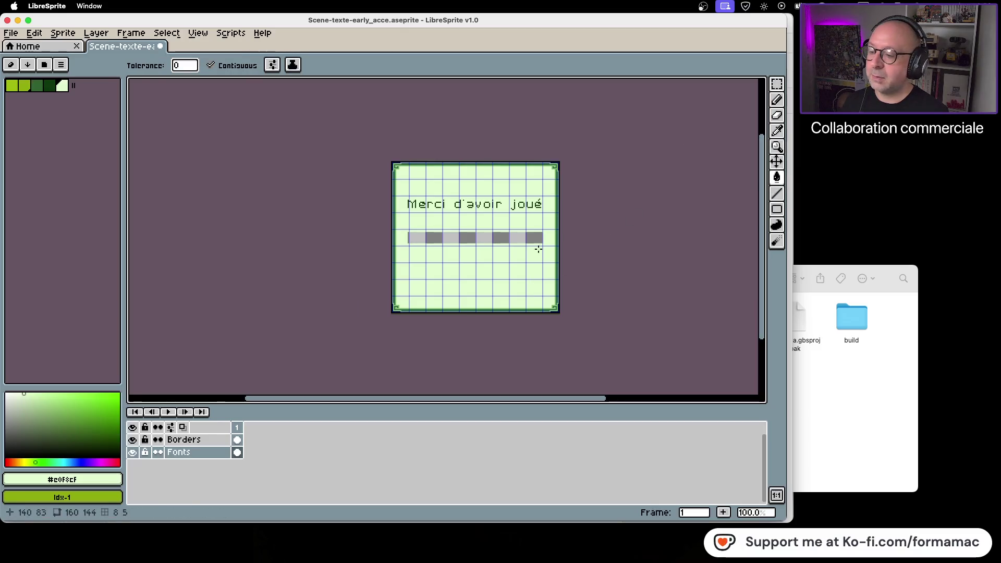
{"action": "left_click", "coordinate": [511, 239]}
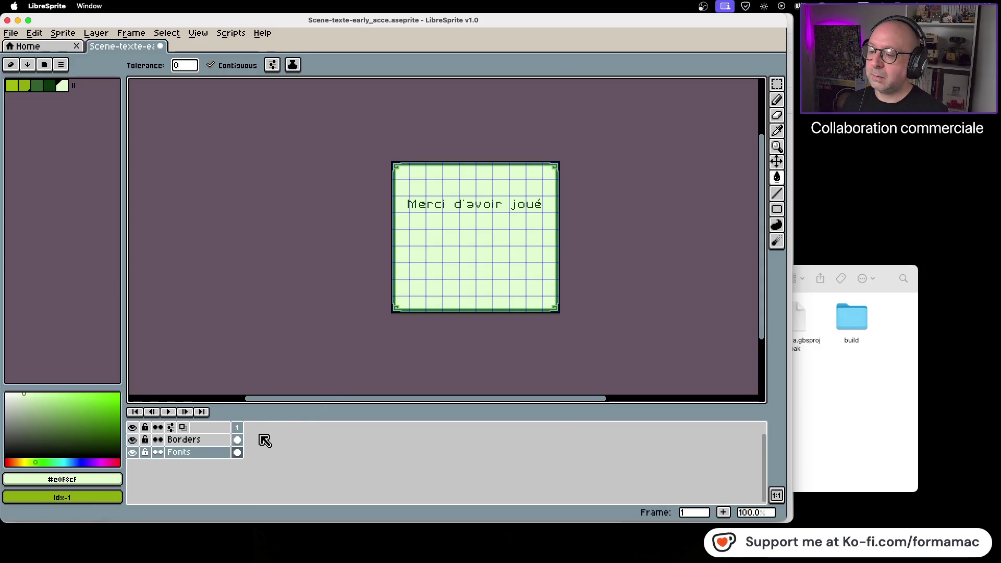
{"action": "key", "text": "ctrl+t"}
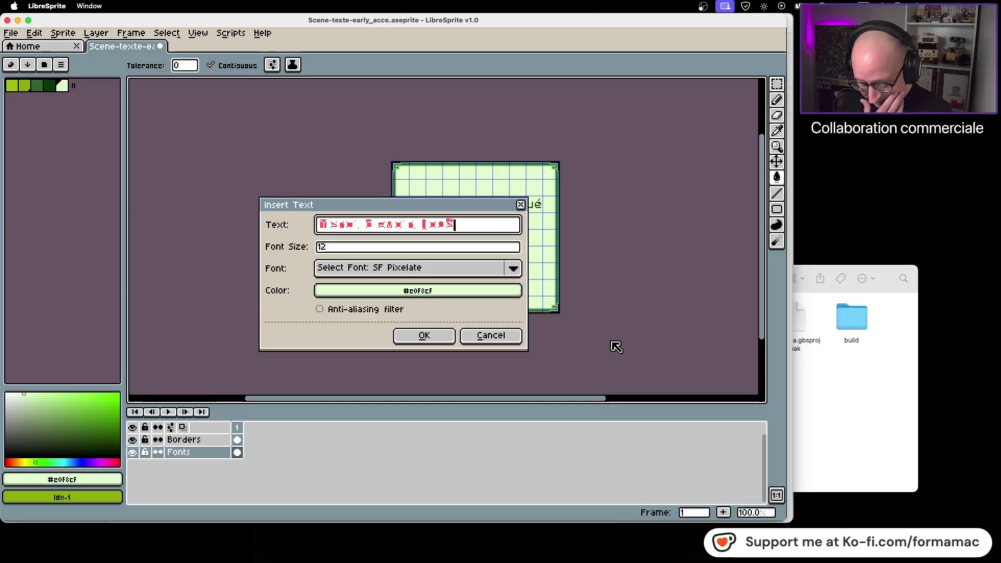
Load the Nosutaru-dotMPlusH-10-Regular.ttf font file as the text font
{"action": "left_click", "coordinate": [514, 269]}
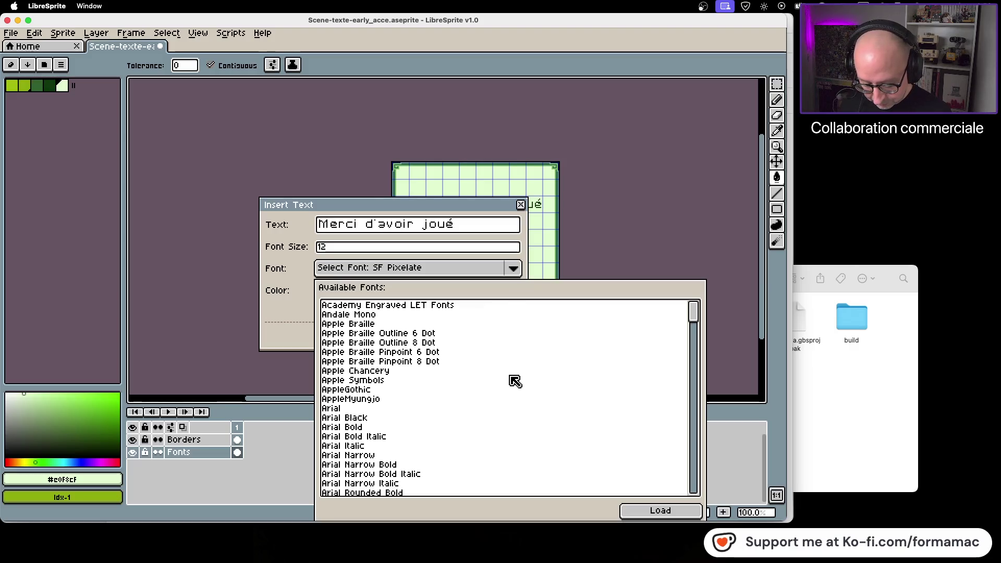
{"action": "scroll", "coordinate": [514, 381], "scroll_direction": "down", "scroll_amount": 20}
{"action": "scroll", "coordinate": [513, 383], "scroll_direction": "up", "scroll_amount": 5}
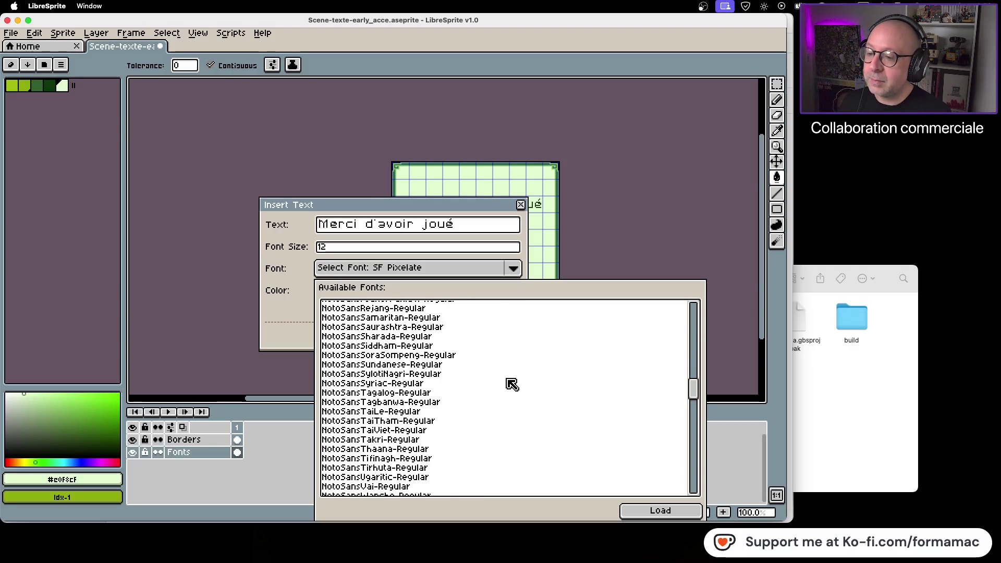
{"action": "scroll", "coordinate": [512, 387], "scroll_direction": "down", "scroll_amount": 3}
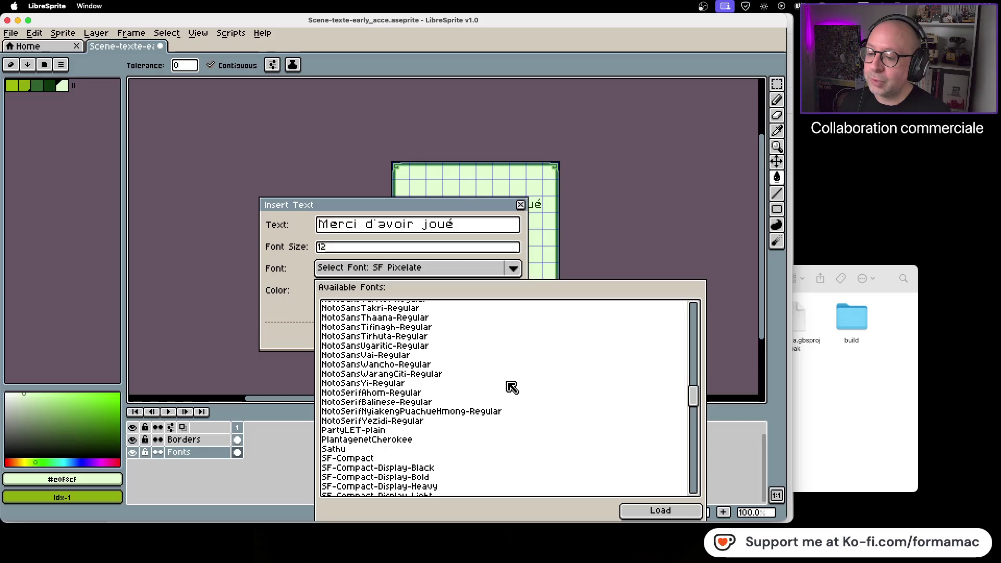
{"action": "scroll", "coordinate": [511, 388], "scroll_direction": "down", "scroll_amount": 15}
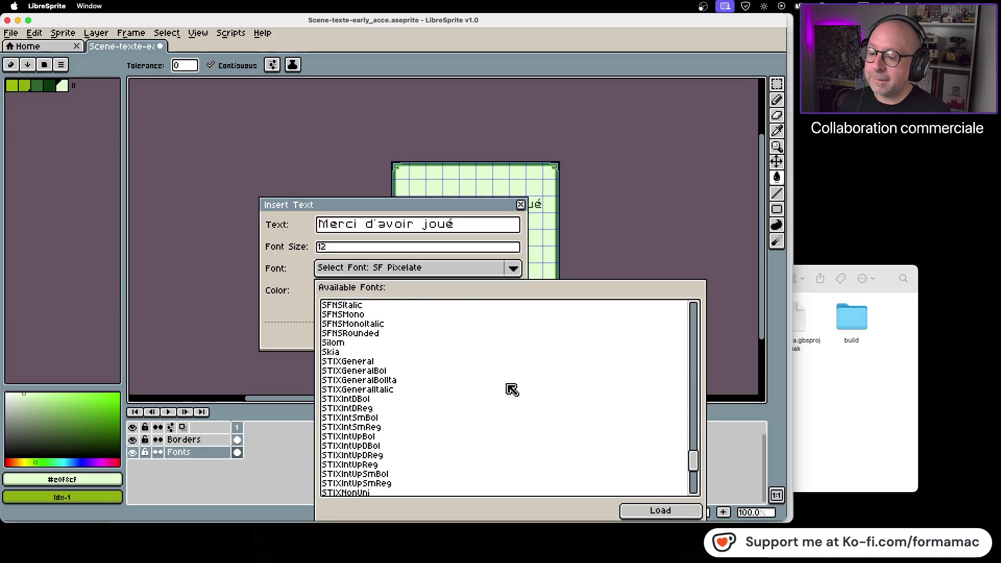
{"action": "scroll", "coordinate": [511, 388], "scroll_direction": "up", "scroll_amount": 15}
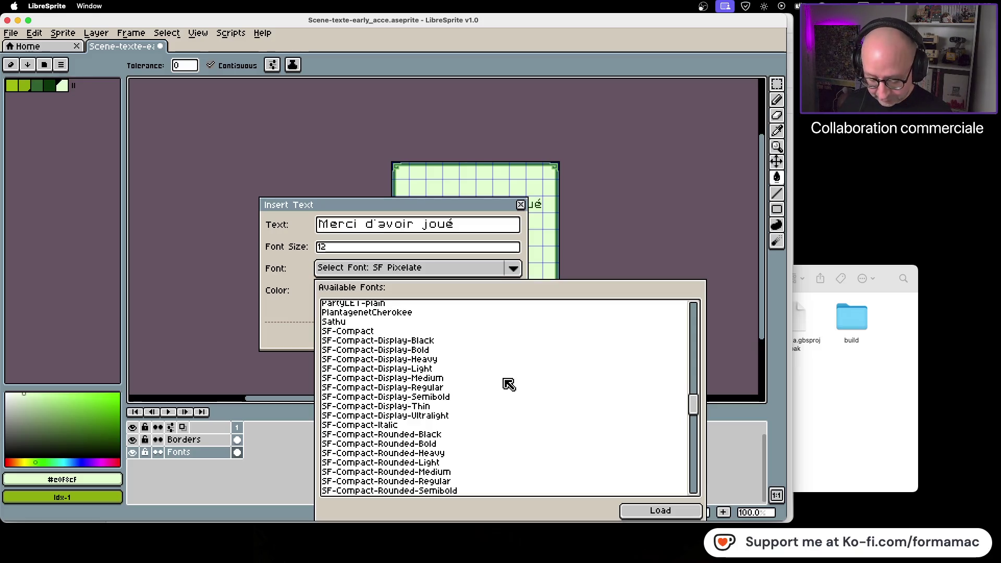
{"action": "scroll", "coordinate": [508, 384], "scroll_direction": "down", "scroll_amount": 12}
{"action": "scroll", "coordinate": [508, 384], "scroll_direction": "down", "scroll_amount": 4}
{"action": "scroll", "coordinate": [508, 384], "scroll_direction": "down", "scroll_amount": 8}
{"action": "scroll", "coordinate": [507, 384], "scroll_direction": "up", "scroll_amount": 14}
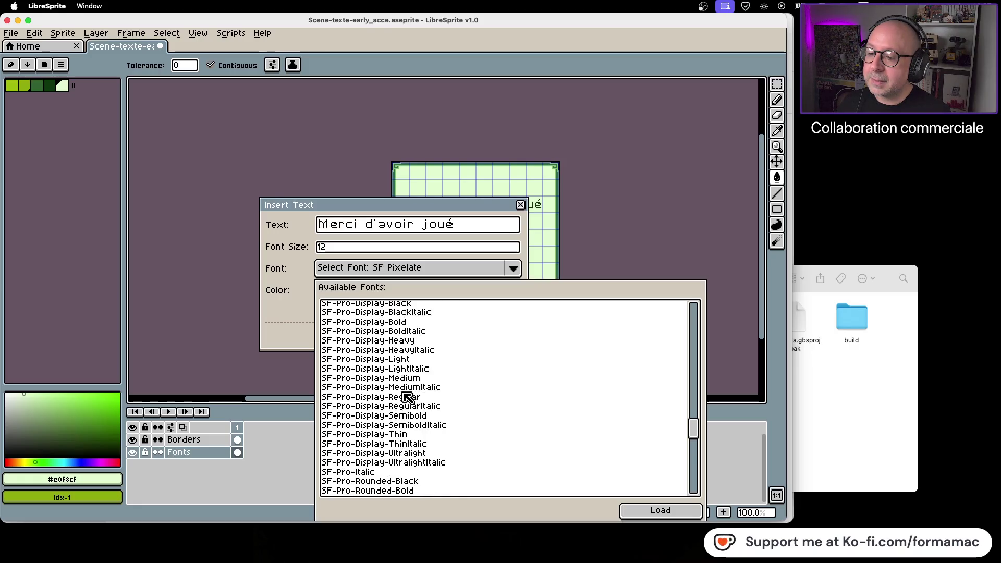
{"action": "scroll", "coordinate": [408, 397], "scroll_direction": "up", "scroll_amount": 4}
{"action": "scroll", "coordinate": [407, 397], "scroll_direction": "up", "scroll_amount": 20}
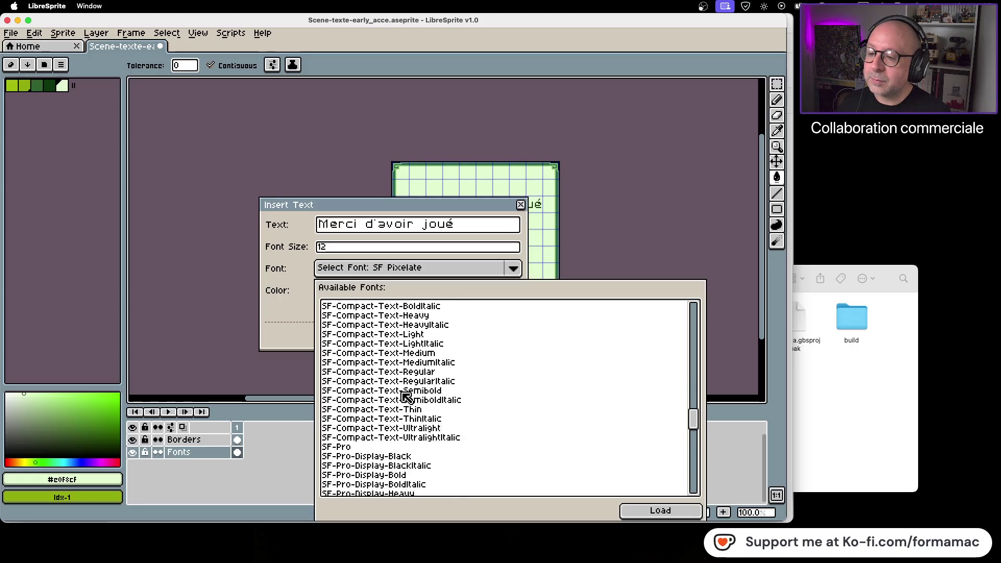
{"action": "scroll", "coordinate": [406, 397], "scroll_direction": "down", "scroll_amount": 20}
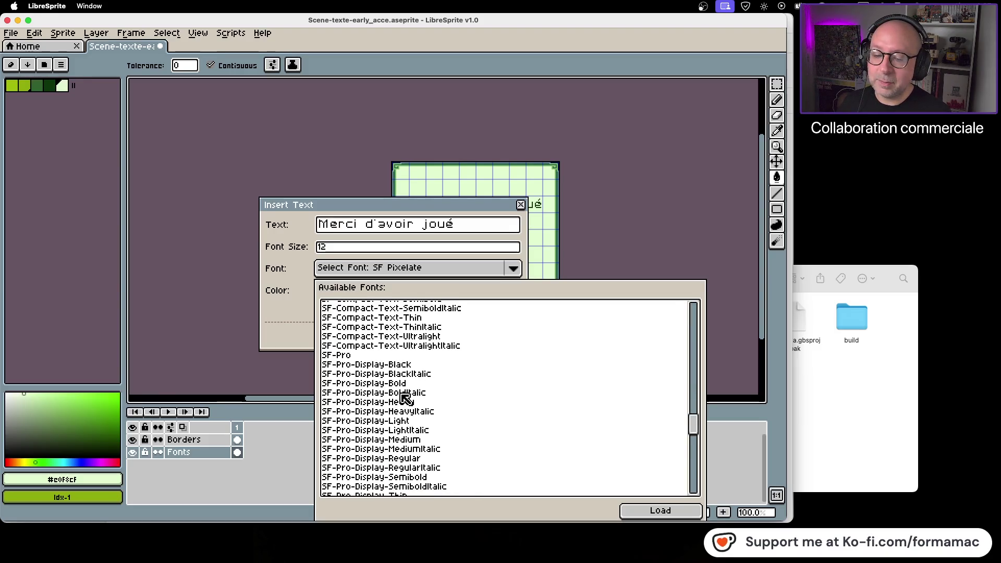
{"action": "left_click", "coordinate": [636, 510]}
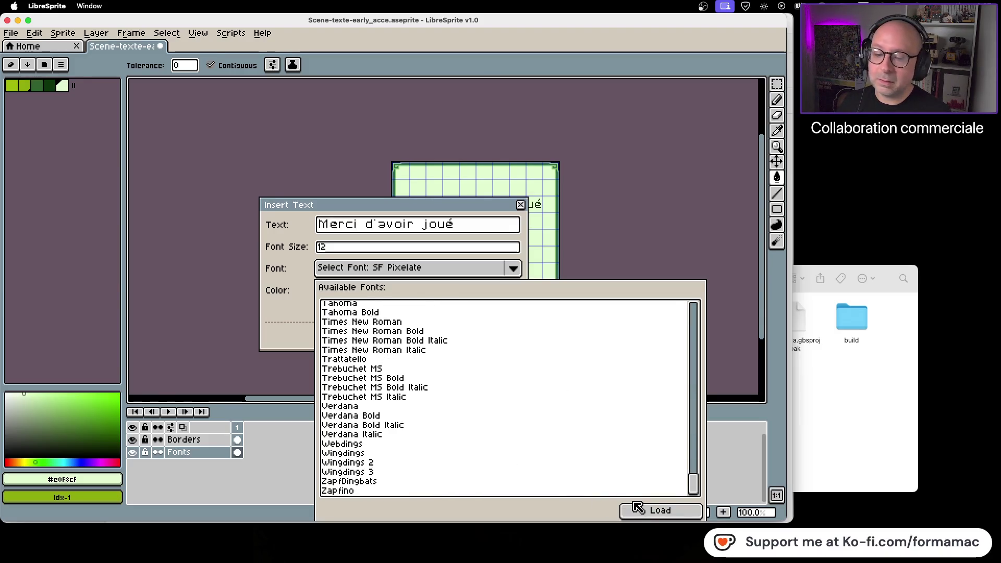
{"action": "left_click", "coordinate": [287, 322]}
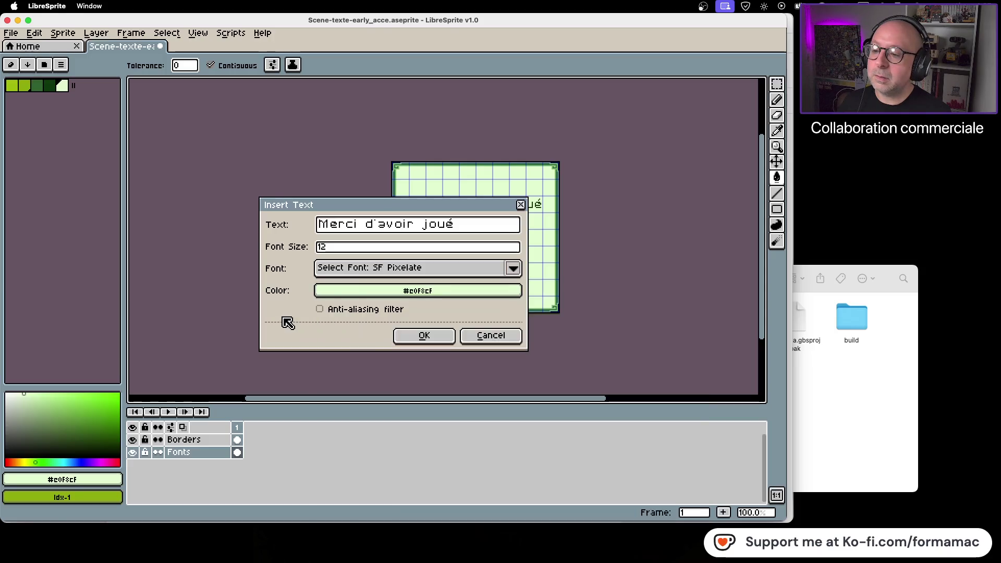
{"action": "left_click", "coordinate": [399, 269]}
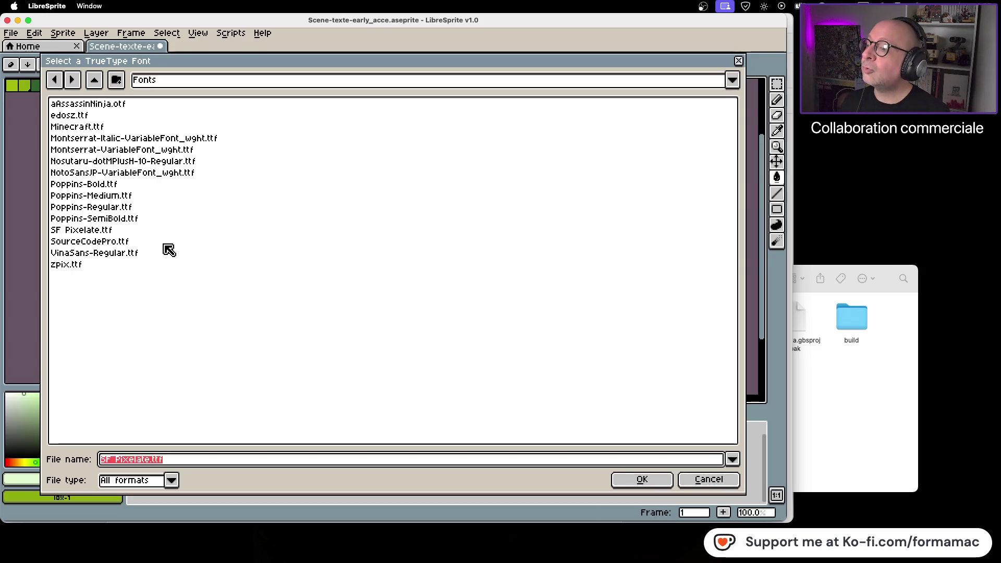
{"action": "left_click", "coordinate": [159, 161]}
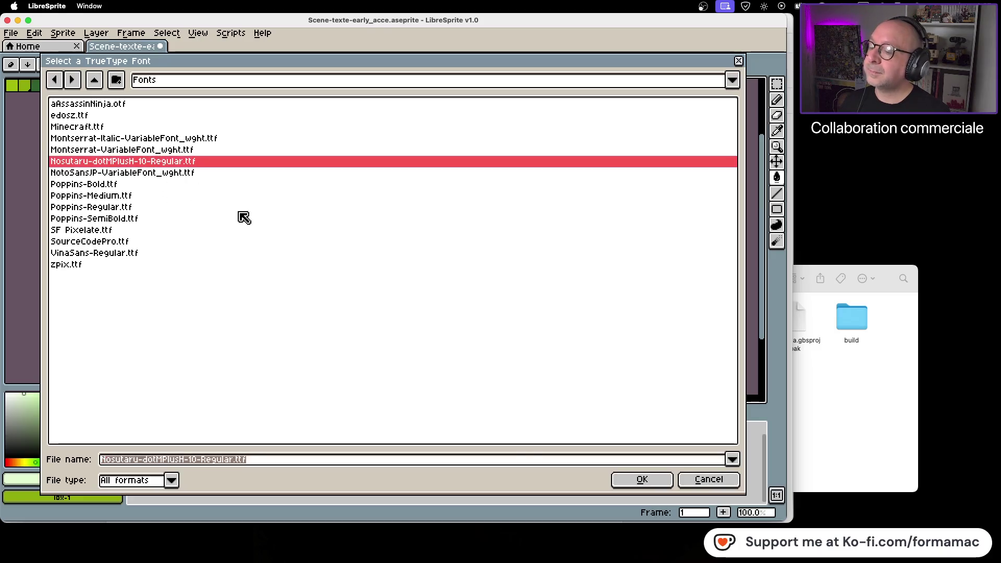
{"action": "left_click", "coordinate": [641, 480]}
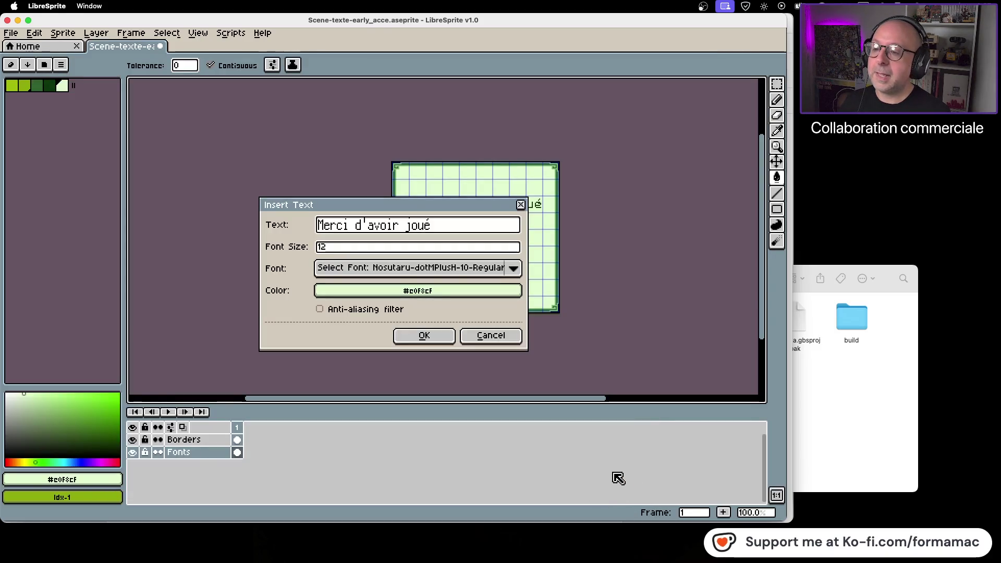
Set the text colour to dark green Idx-3 and insert the text ありがとう
{"action": "left_click", "coordinate": [441, 292]}
{"action": "left_click", "coordinate": [307, 319]}
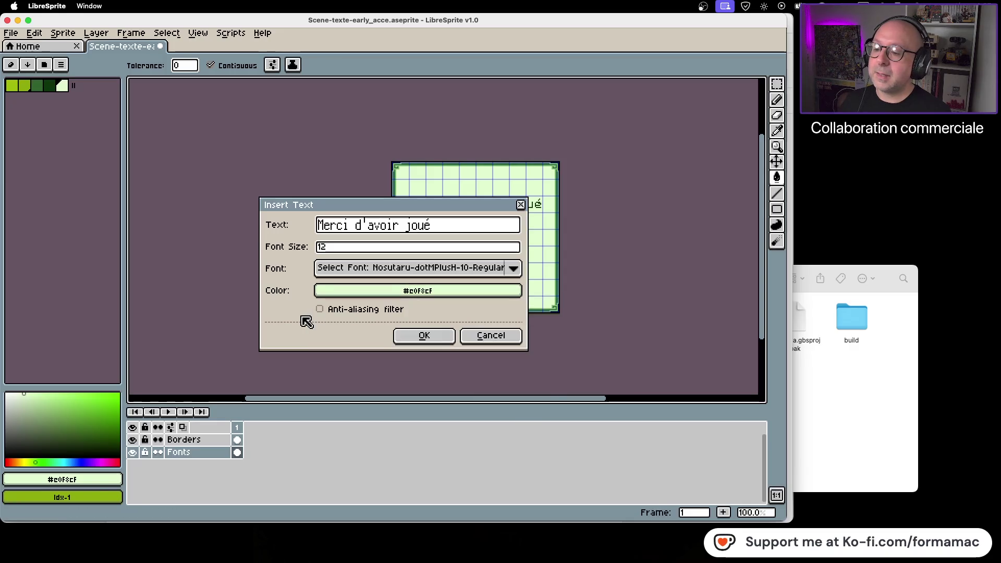
{"action": "left_click", "coordinate": [349, 294]}
{"action": "left_click", "coordinate": [333, 310]}
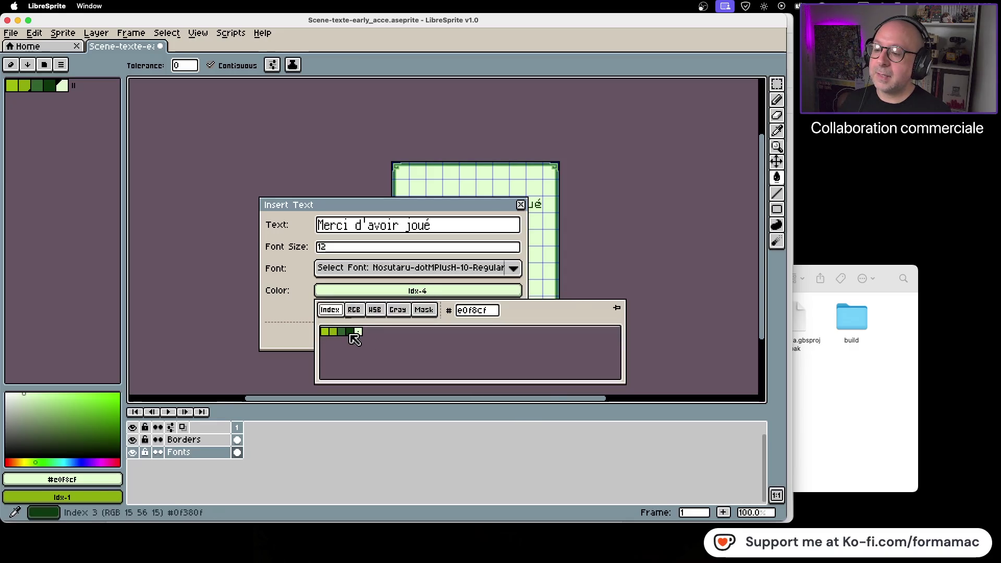
{"action": "left_click", "coordinate": [351, 332]}
{"action": "left_click_drag", "start_coordinate": [443, 225], "coordinate": [272, 228]}
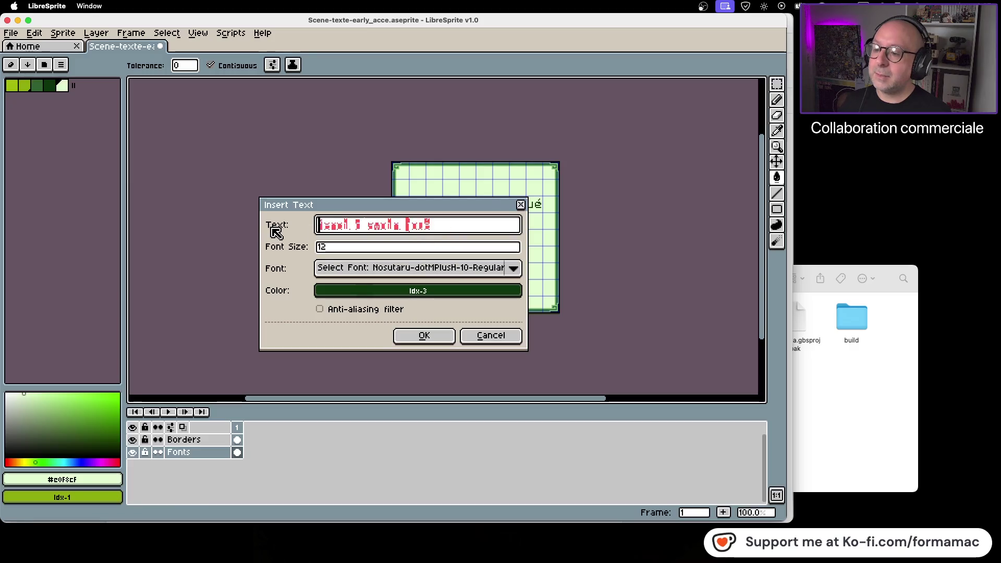
{"action": "type", "text": "ありがとう"}
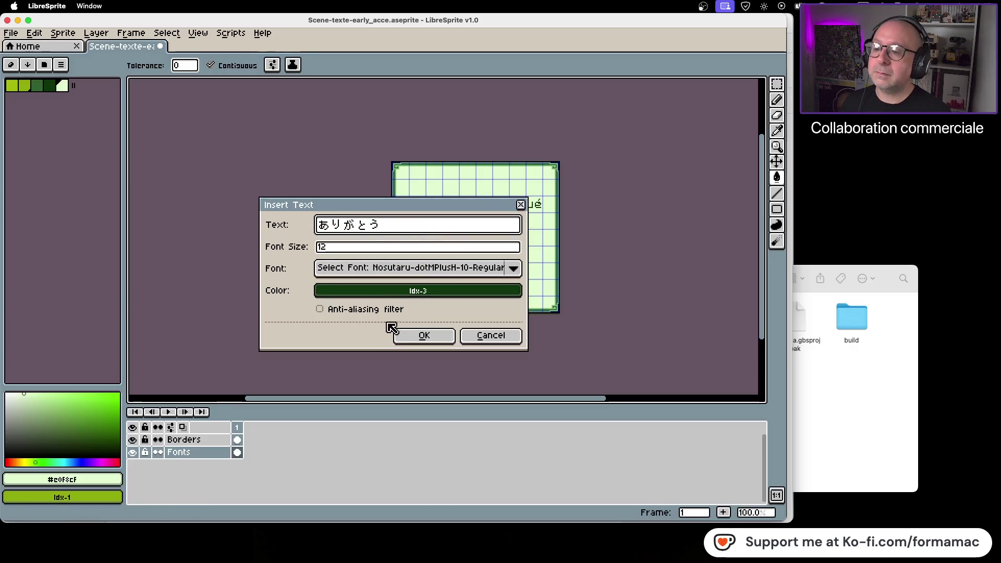
{"action": "left_click", "coordinate": [443, 338]}
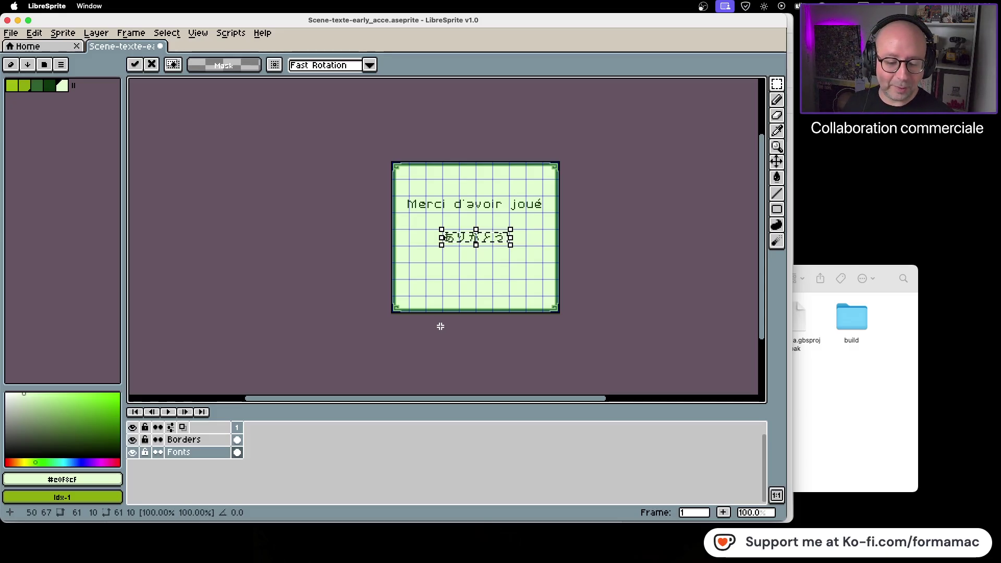
Commit the ありがとう text centred beneath Merci d'avoir joué
{"action": "left_click", "coordinate": [527, 349]}
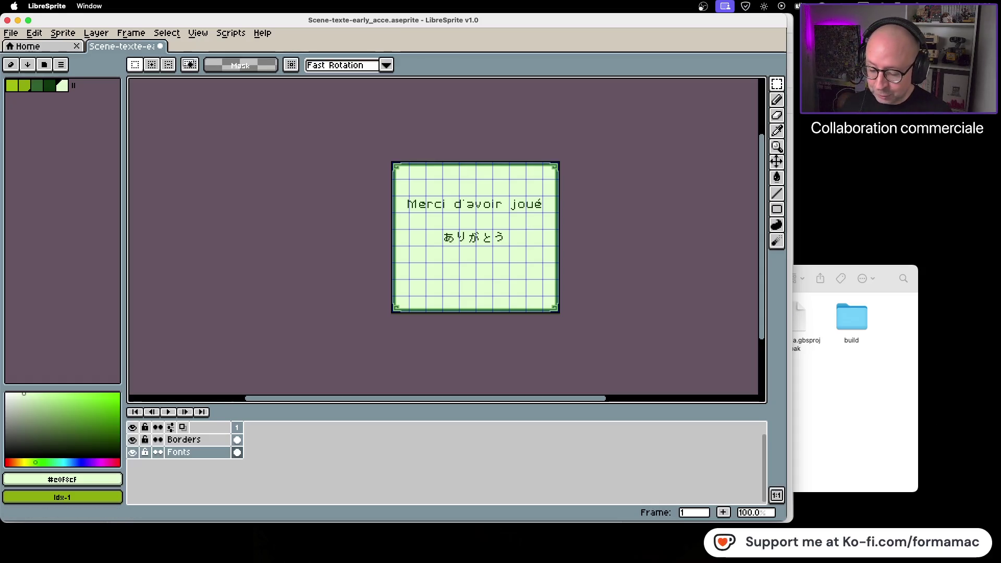
{"action": "key", "text": "super+Tab"}
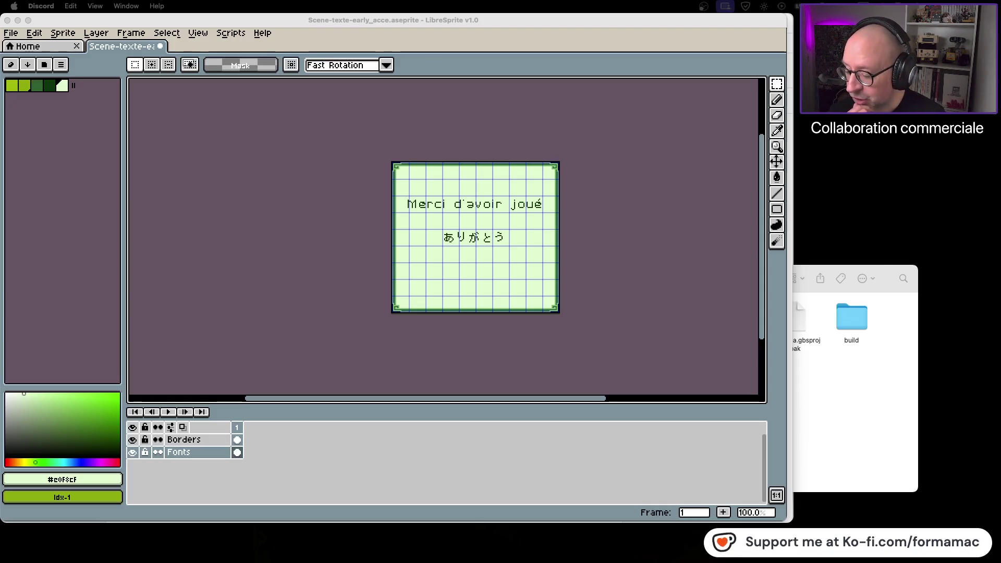
{"action": "key", "text": "super+Tab"}
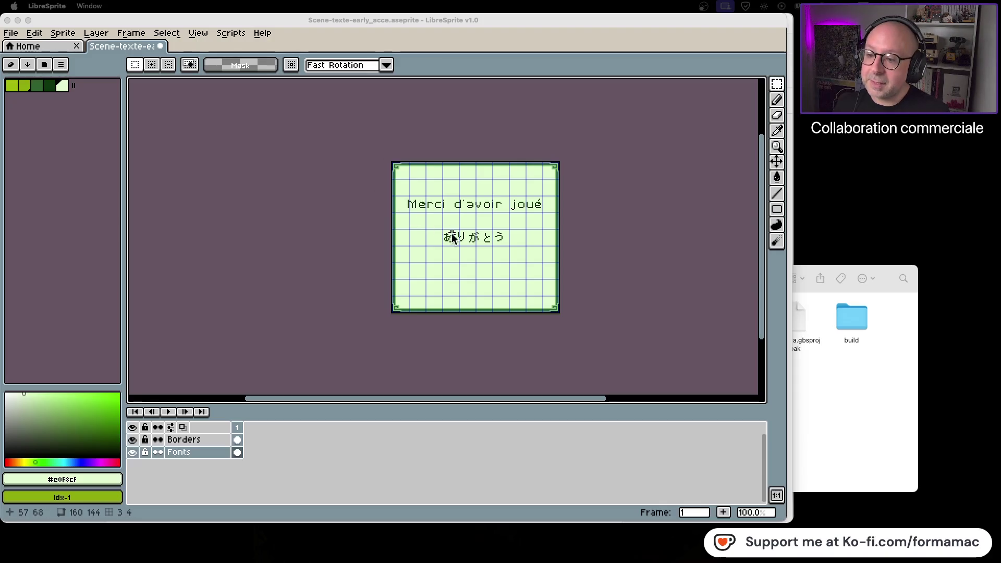
Insert 'Merci d'avoir joué !' in SF Pixelate, dark green, and commit it near the canvas top
{"action": "key", "text": "ctrl+t"}
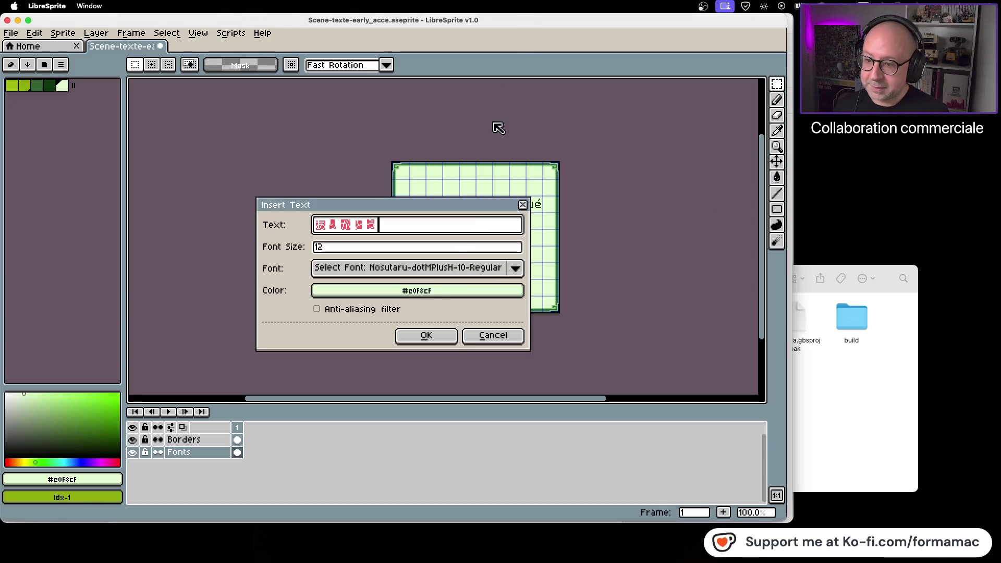
{"action": "left_click", "coordinate": [412, 268]}
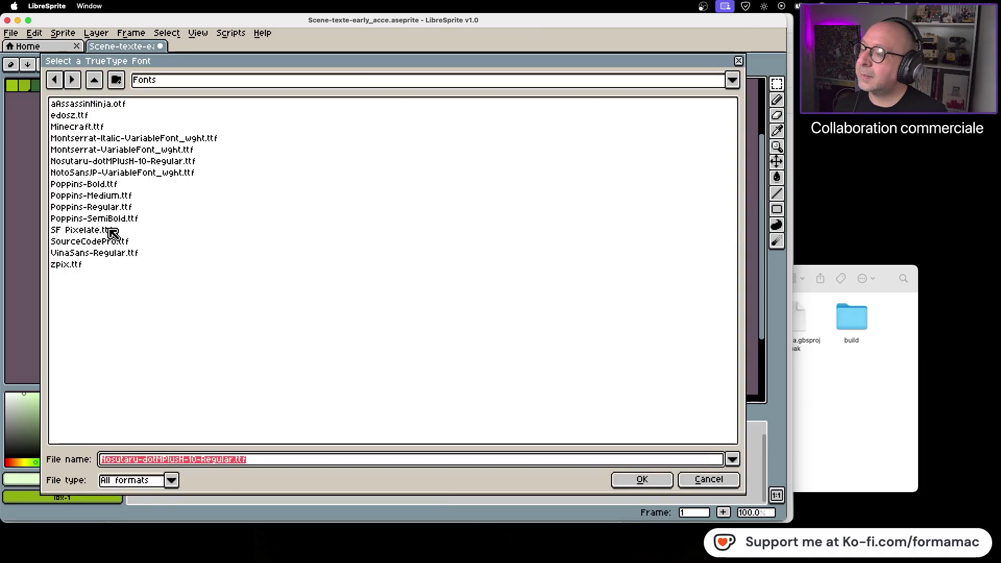
{"action": "left_click", "coordinate": [84, 230]}
{"action": "left_click", "coordinate": [642, 480]}
{"action": "type", "text": "Merci d'avoir jou"}
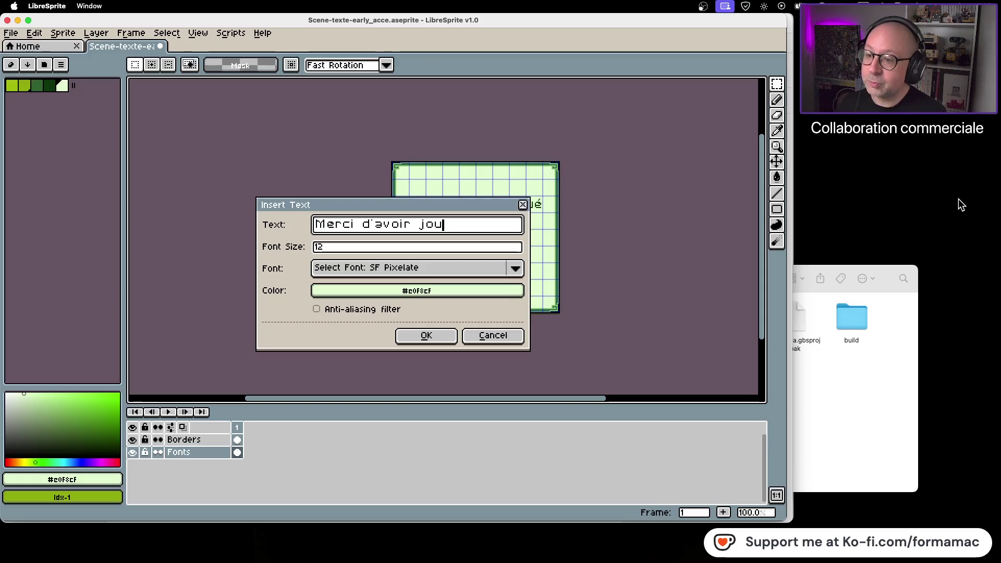
{"action": "type", "text": "é !"}
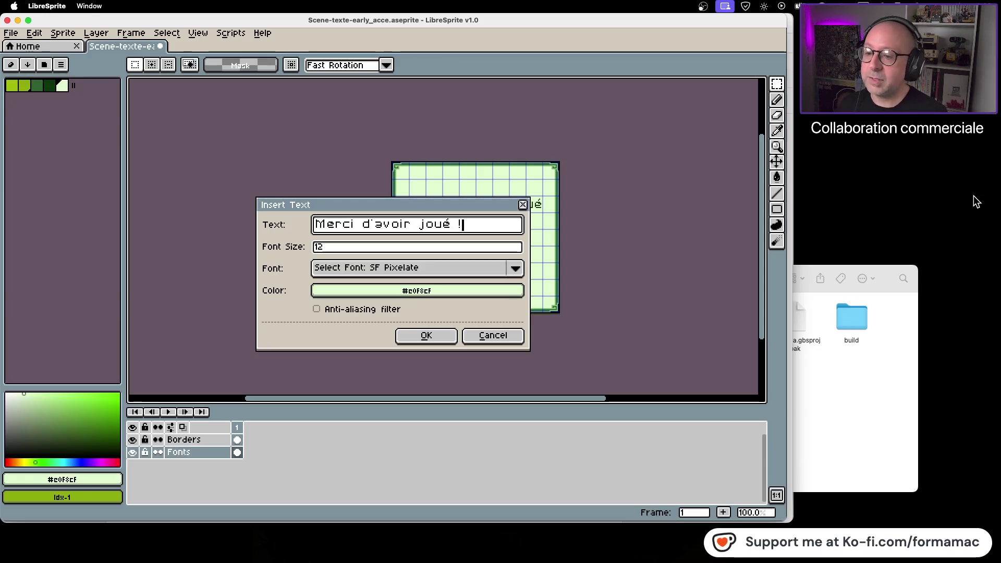
{"action": "left_click", "coordinate": [432, 290]}
{"action": "left_click", "coordinate": [326, 310]}
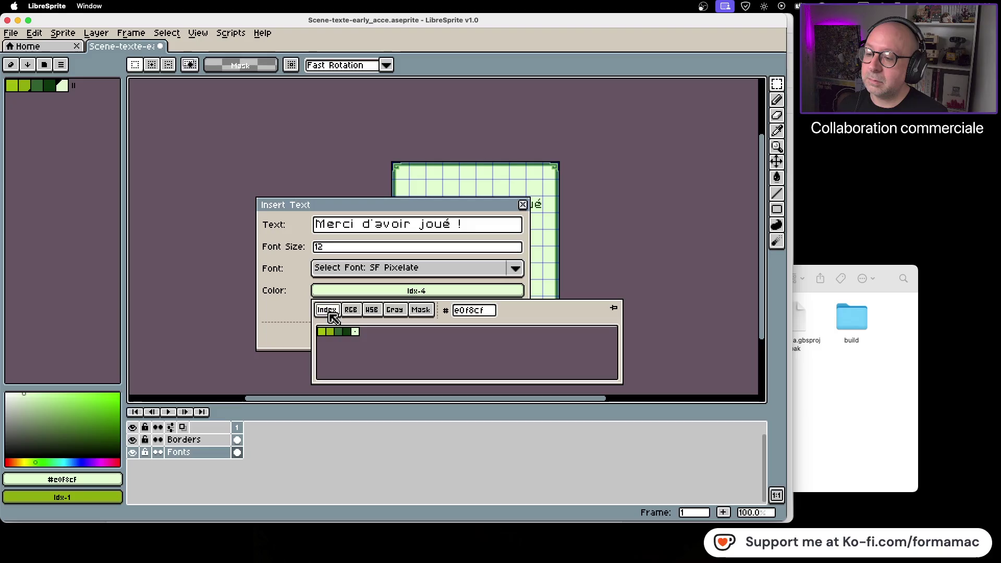
{"action": "left_click", "coordinate": [346, 331]}
{"action": "left_click", "coordinate": [422, 339]}
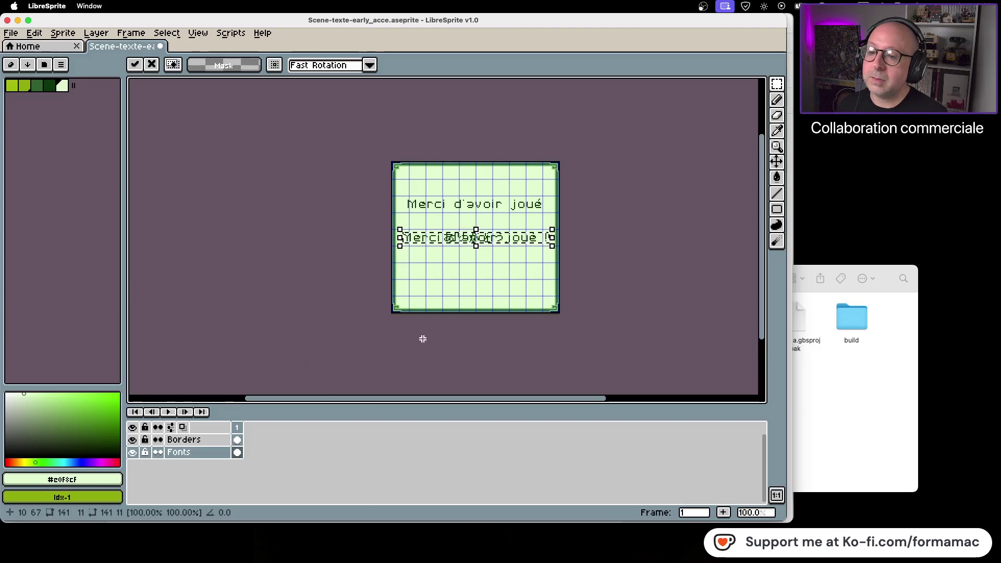
{"action": "left_click_drag", "start_coordinate": [501, 241], "coordinate": [498, 192]}
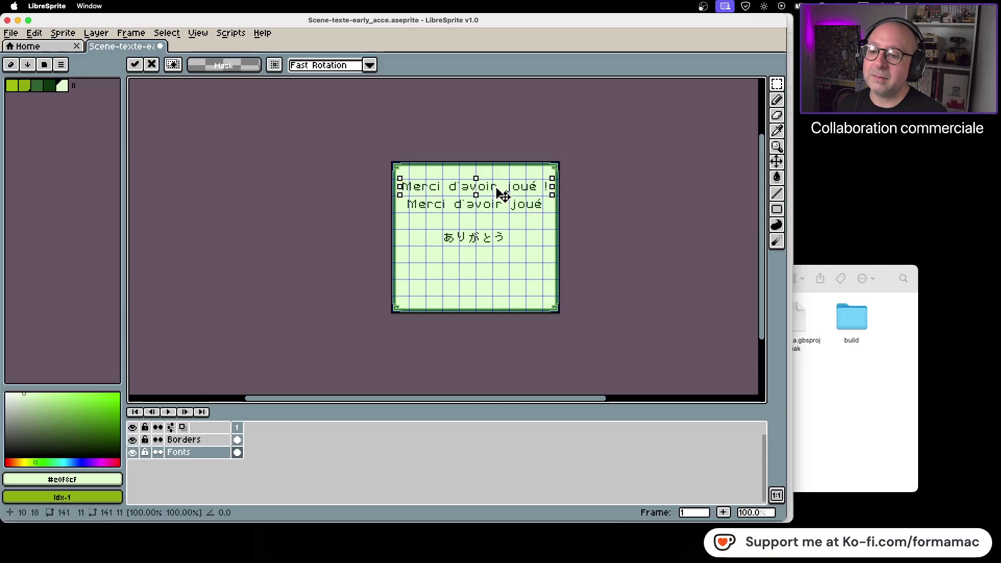
{"action": "key", "text": "Return"}
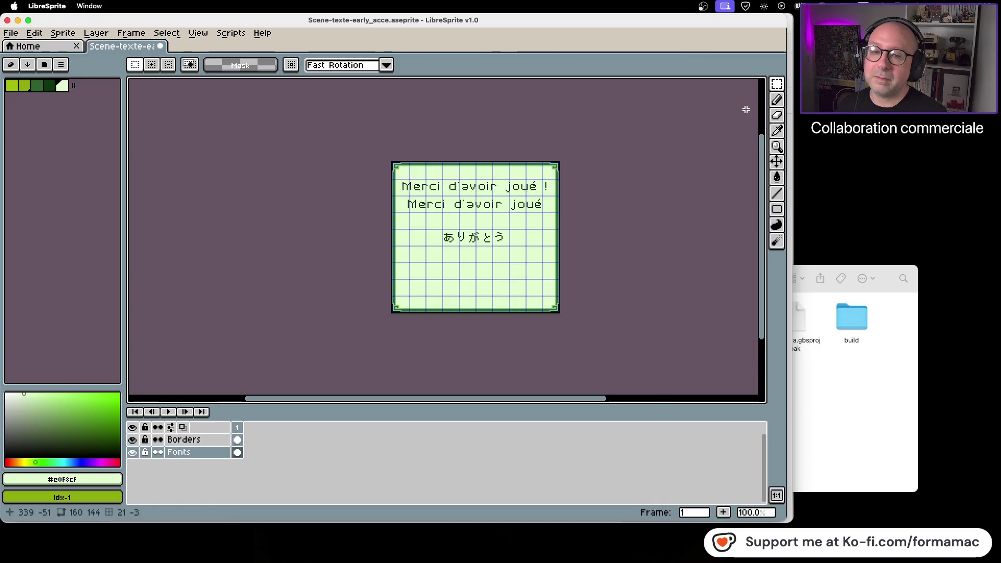
Delete the old 'Merci d'avoir joué' line and fill the emptied strip light green
{"action": "left_click_drag", "start_coordinate": [403, 197], "coordinate": [546, 214]}
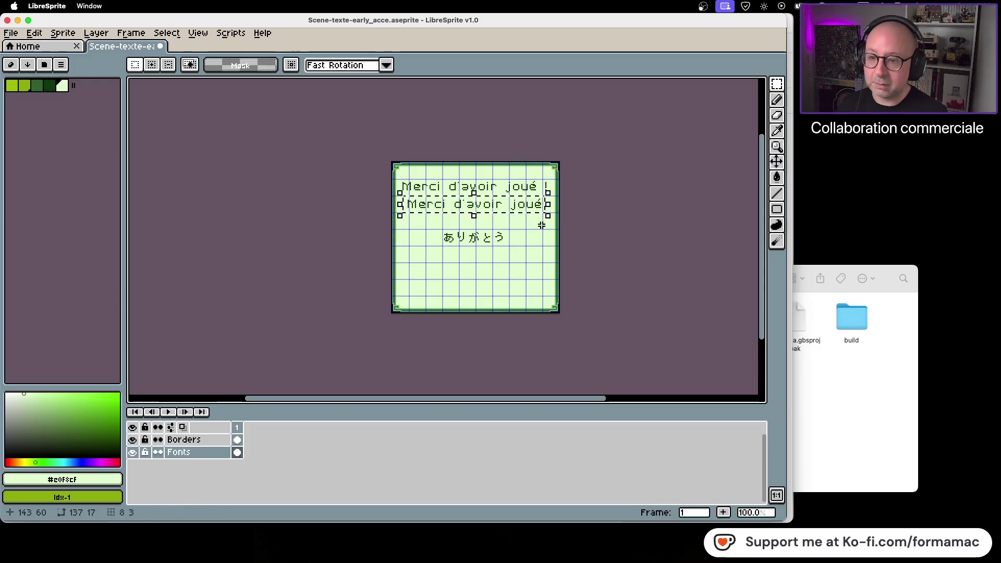
{"action": "key", "text": "Delete"}
{"action": "left_click", "coordinate": [777, 177]}
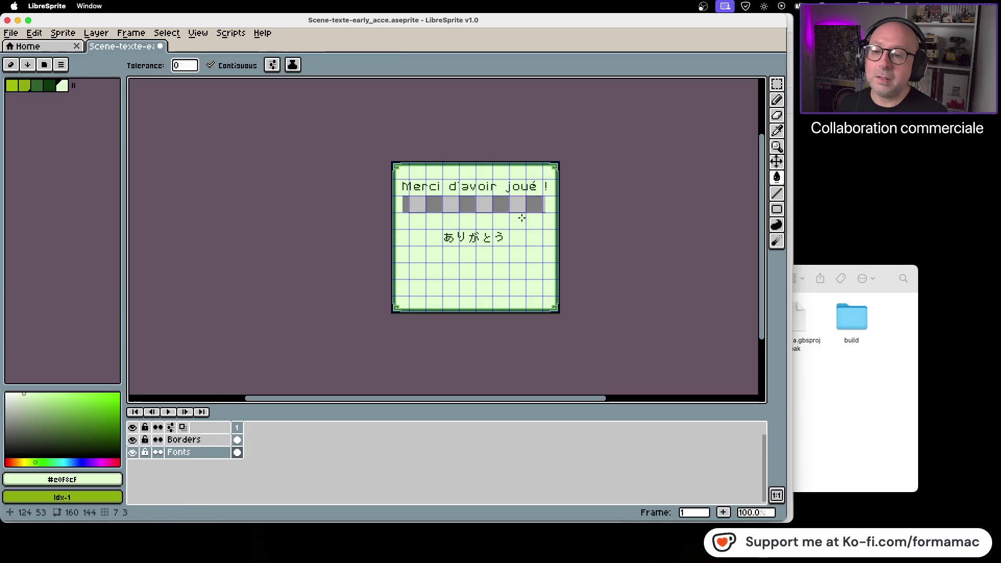
{"action": "left_click", "coordinate": [519, 207]}
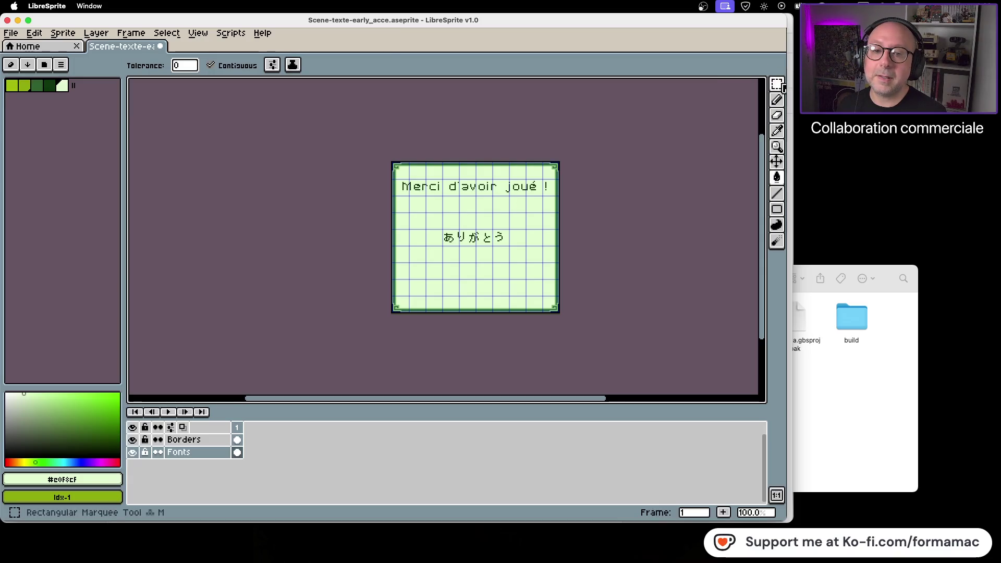
Move the 'Merci d'avoir joué !' line down and slightly right into the old line's place
{"action": "left_click", "coordinate": [777, 83]}
{"action": "left_click_drag", "start_coordinate": [400, 177], "coordinate": [549, 195]}
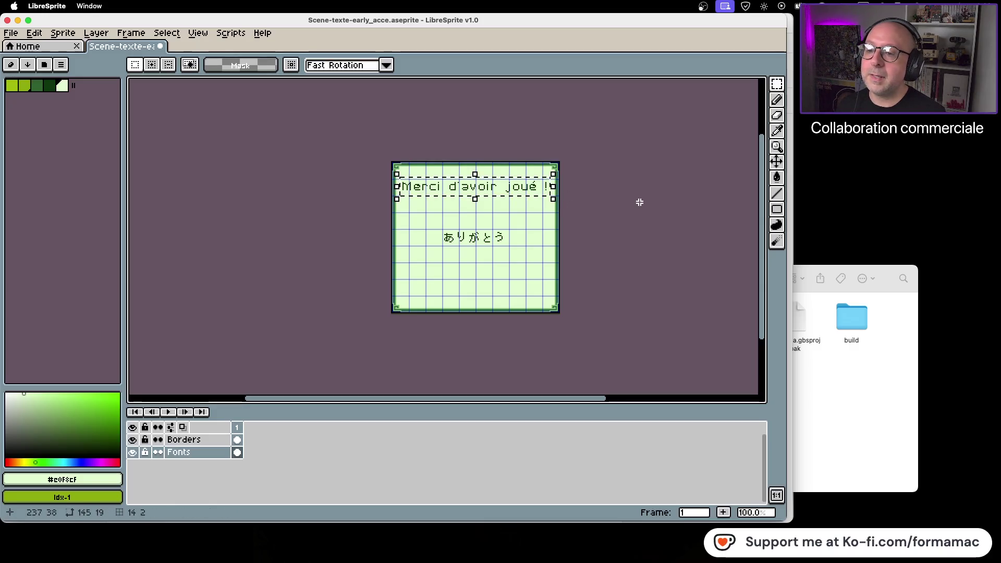
{"action": "key", "text": "Down"}
{"action": "key", "text": "Down"}
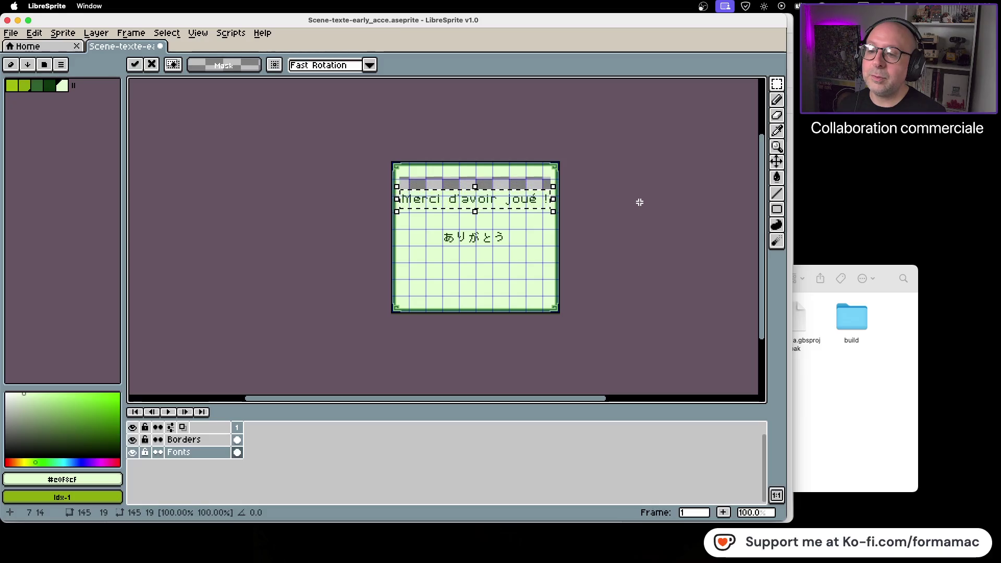
{"action": "key", "text": "Down"}
{"action": "key", "text": "Down"}
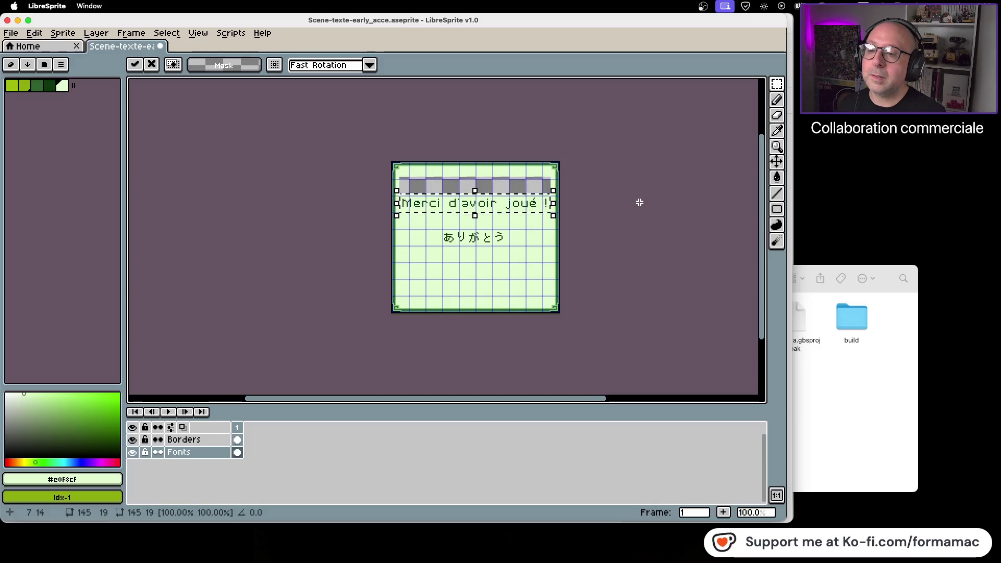
{"action": "key", "text": "Right"}
{"action": "key", "text": "Right"}
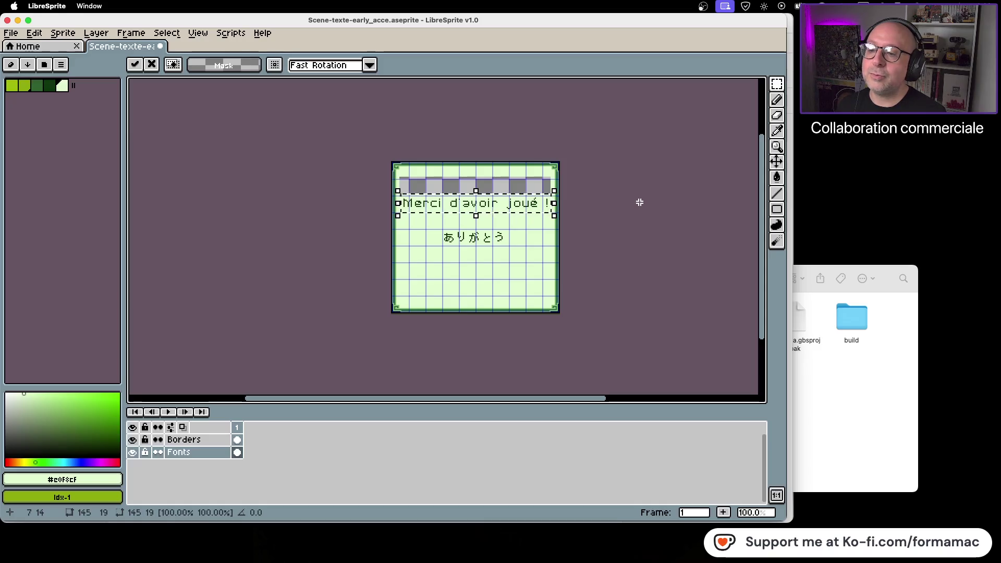
{"action": "key", "text": "Down"}
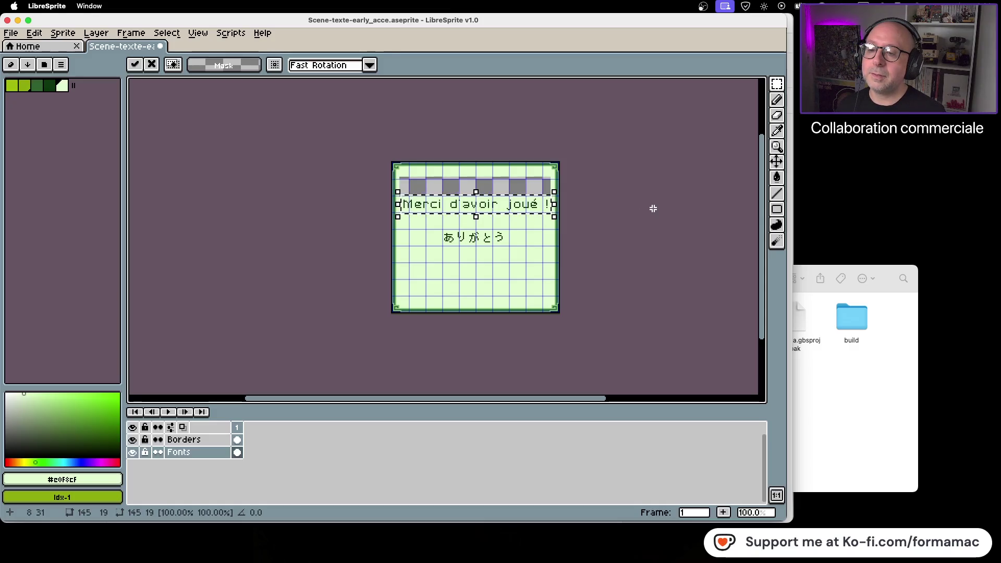
{"action": "left_click", "coordinate": [653, 208]}
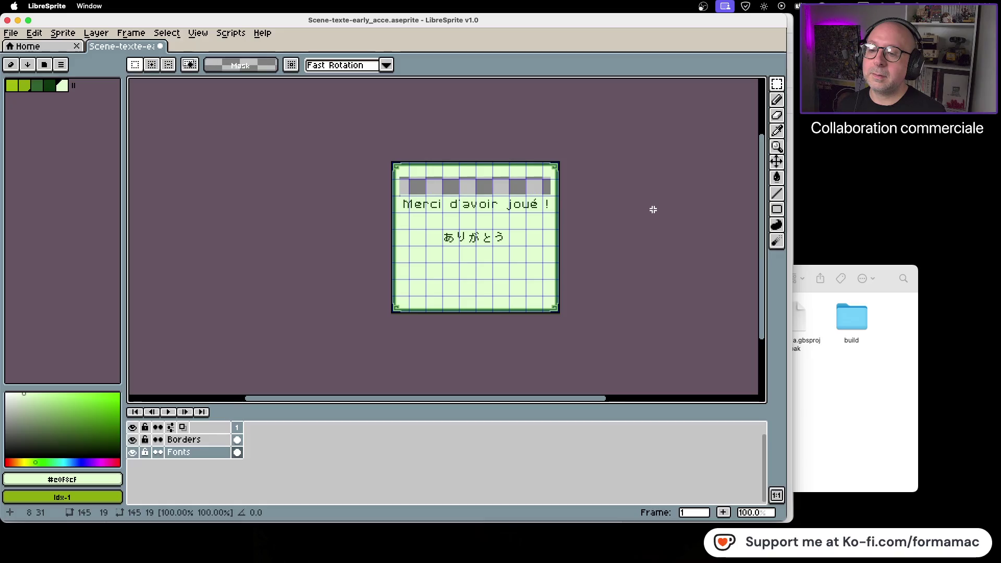
Shift the ありがとう text a few pixels to the right
{"action": "left_click_drag", "start_coordinate": [433, 223], "coordinate": [515, 257]}
{"action": "left_click", "coordinate": [514, 256]}
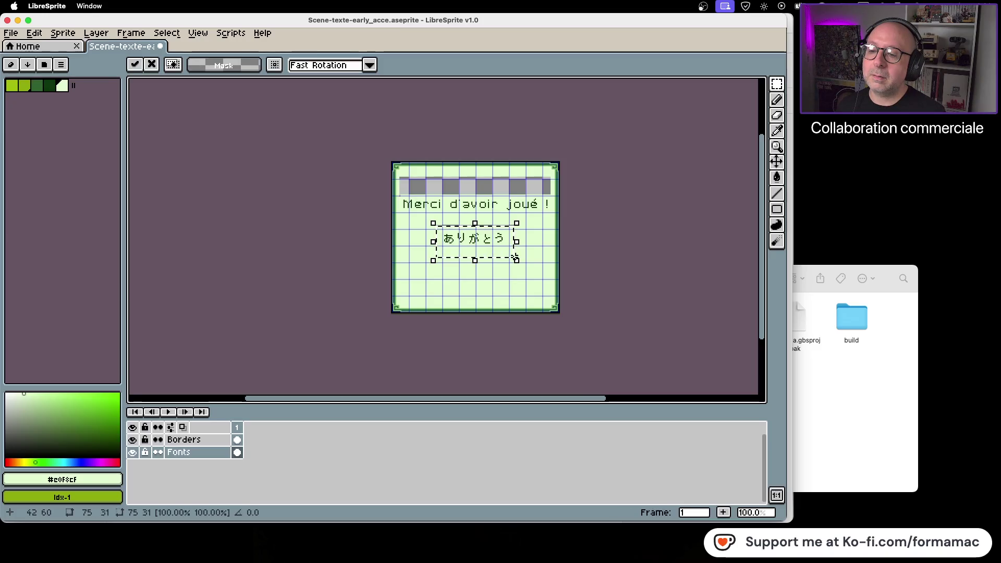
{"action": "left_click_drag", "start_coordinate": [514, 255], "coordinate": [516, 256]}
{"action": "key", "text": "Right"}
{"action": "key", "text": "Right"}
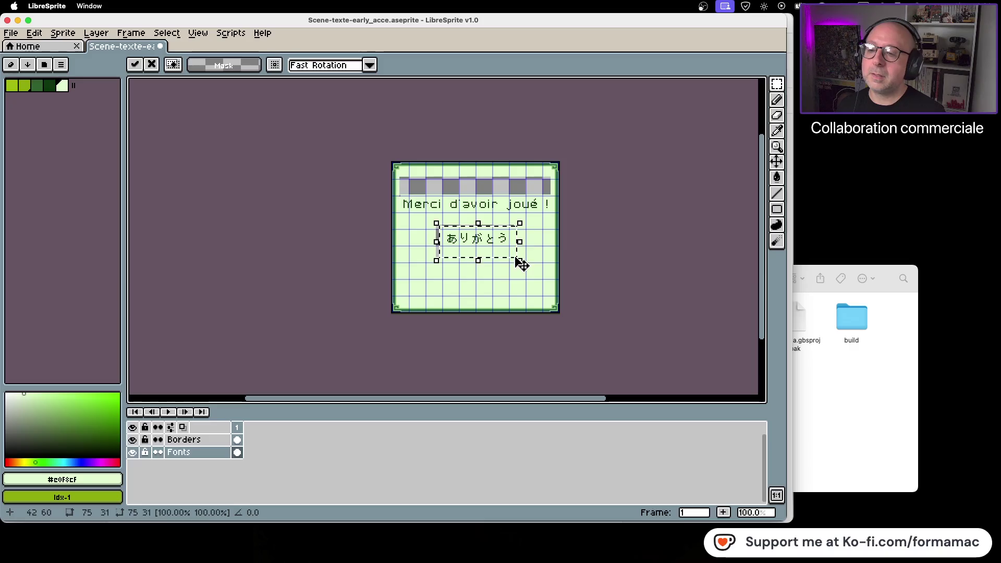
{"action": "left_click", "coordinate": [610, 253]}
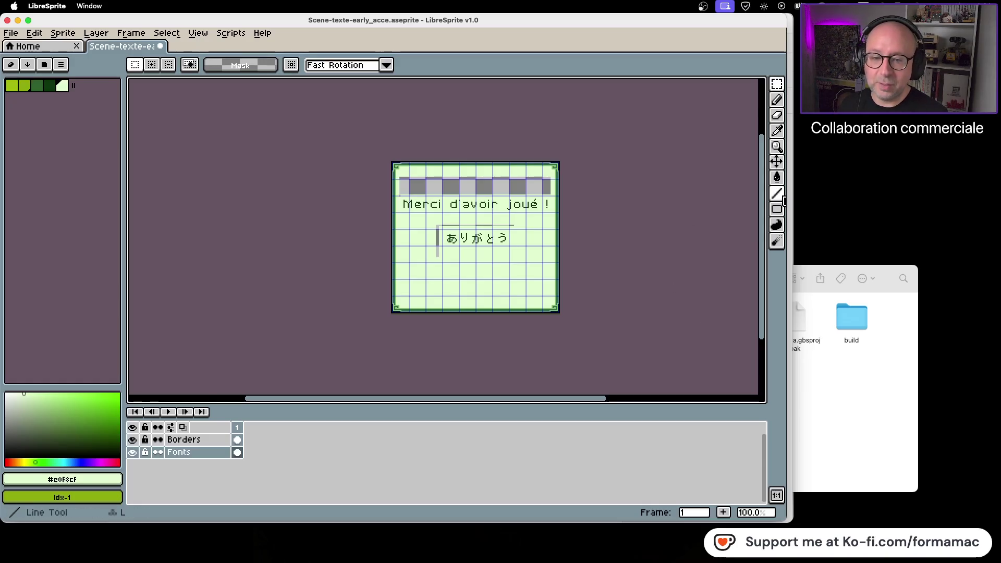
Fill the transparent top band and gaps beside ありがとう with light green, then save the sprite
{"action": "left_click", "coordinate": [776, 177]}
{"action": "left_click", "coordinate": [500, 187]}
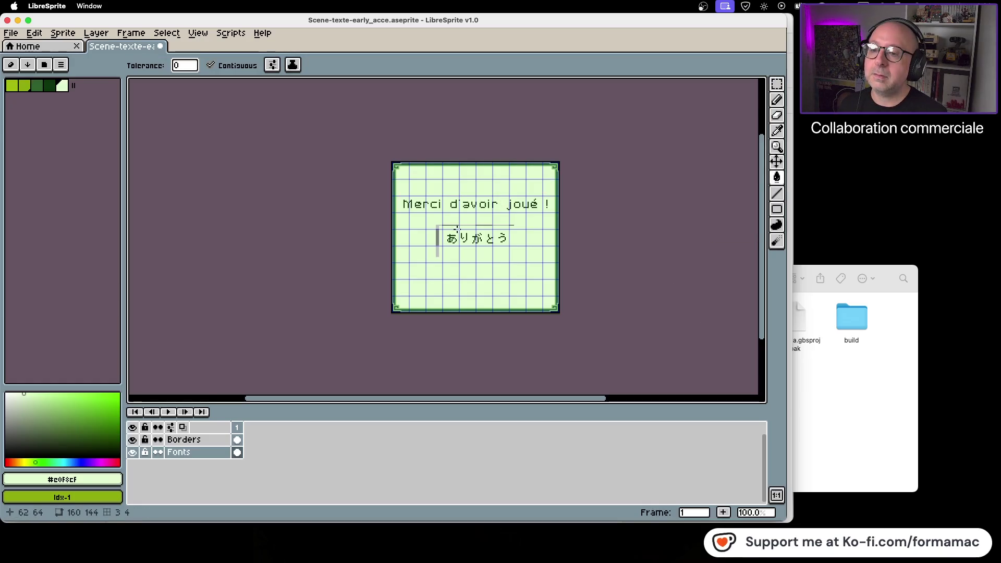
{"action": "left_click", "coordinate": [437, 237]}
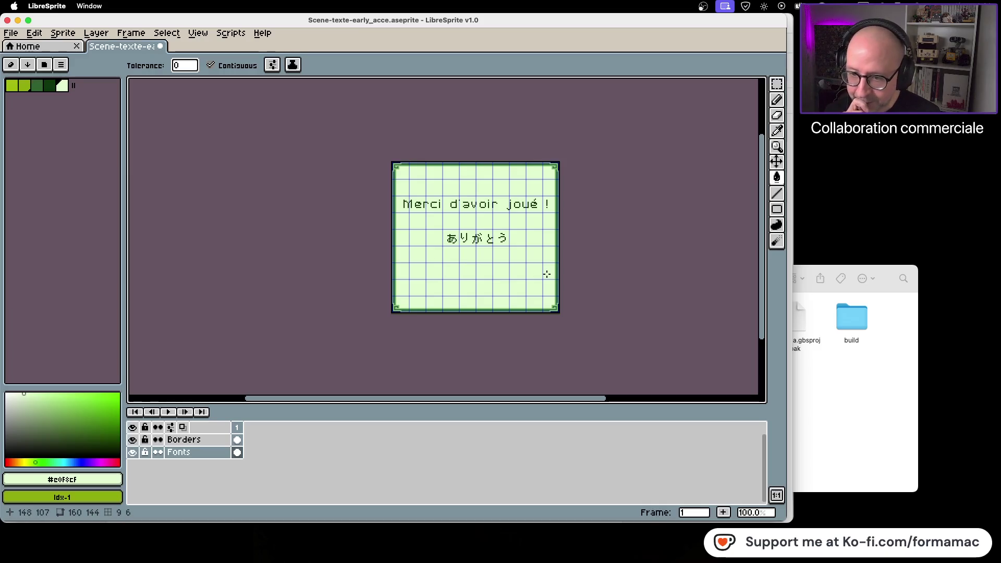
{"action": "key", "text": "super+s"}
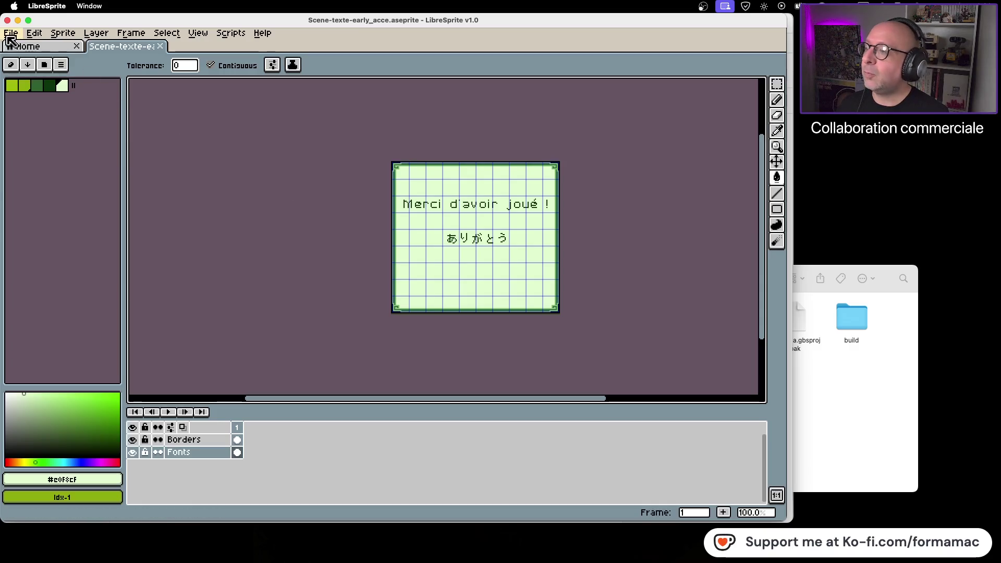
Export the screen as PNG Scene-texte-early_acce.png, accepting flattened layers, then return to Finder's Kotowaza folder
{"action": "left_click", "coordinate": [11, 32]}
{"action": "left_click", "coordinate": [61, 98]}
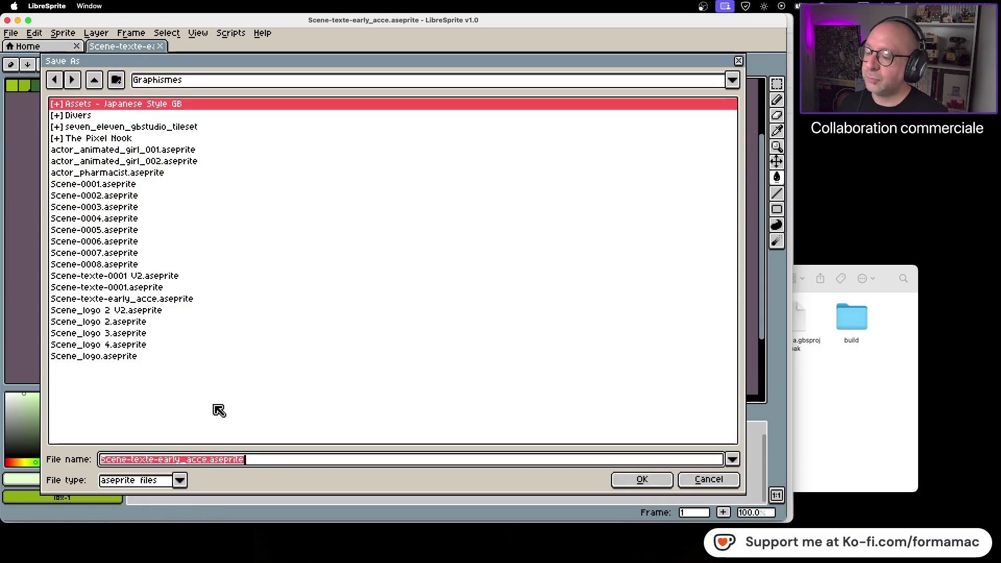
{"action": "left_click", "coordinate": [179, 480]}
{"action": "left_click", "coordinate": [146, 447]}
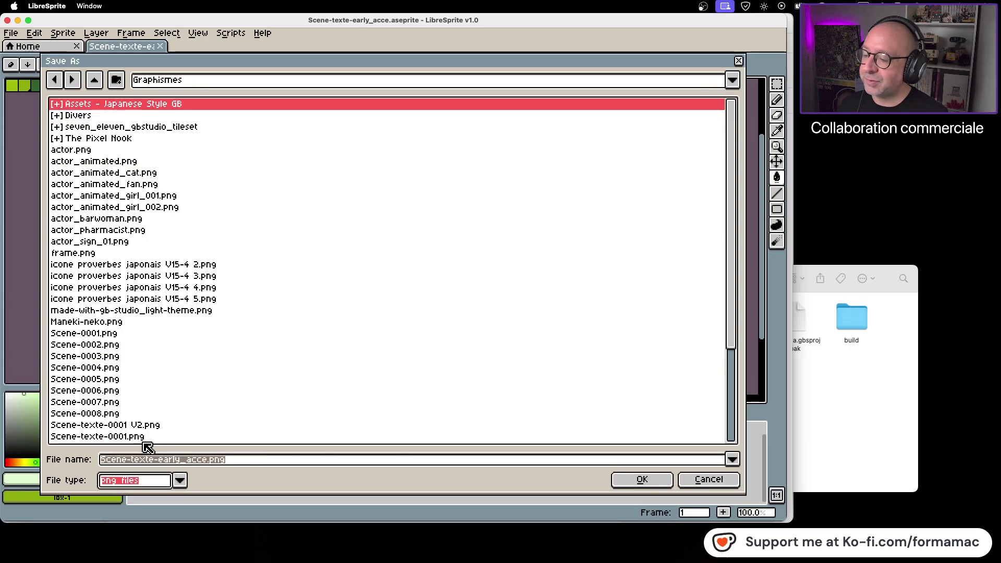
{"action": "left_click", "coordinate": [638, 478]}
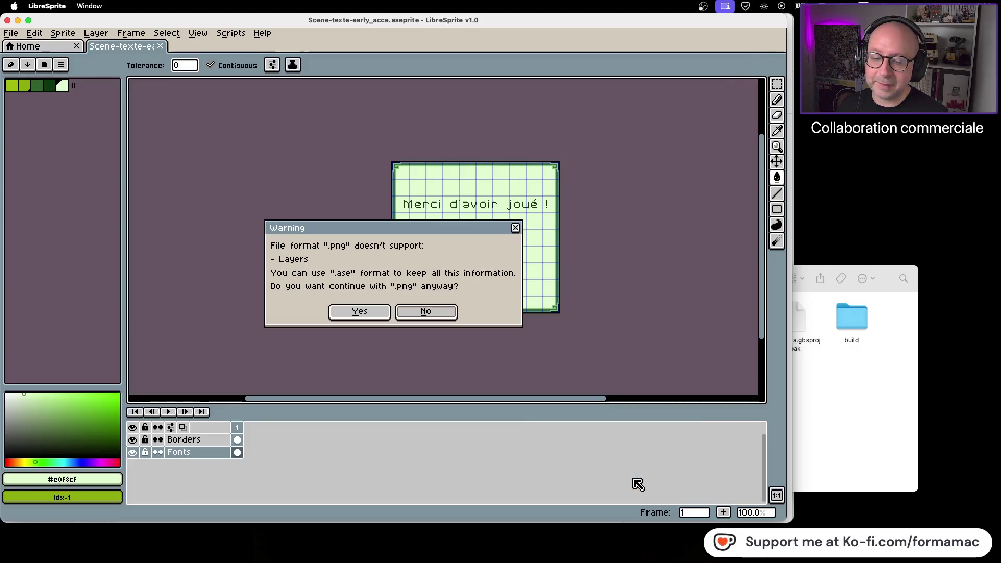
{"action": "left_click", "coordinate": [360, 313]}
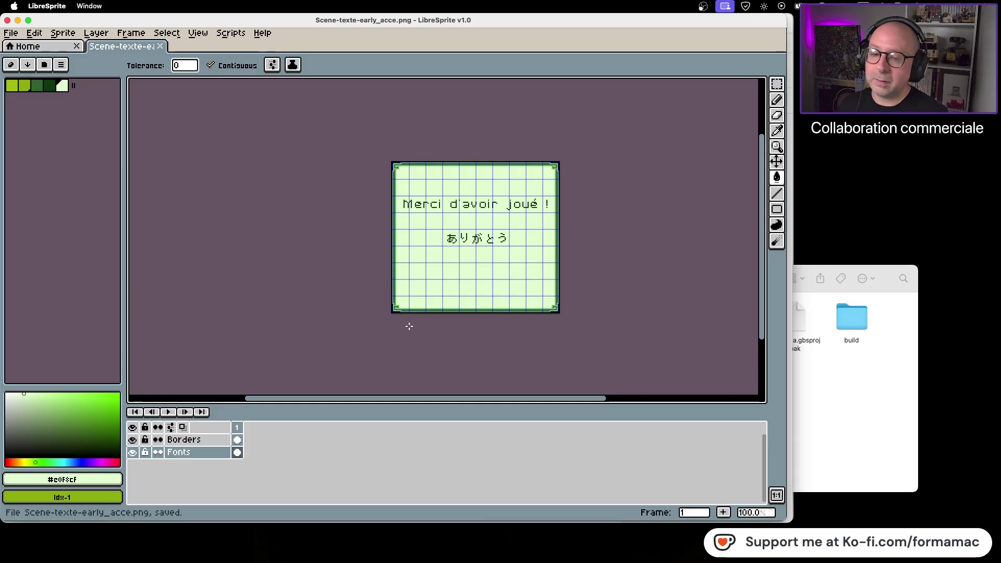
{"action": "left_click", "coordinate": [856, 400]}
{"action": "left_click", "coordinate": [546, 283]}
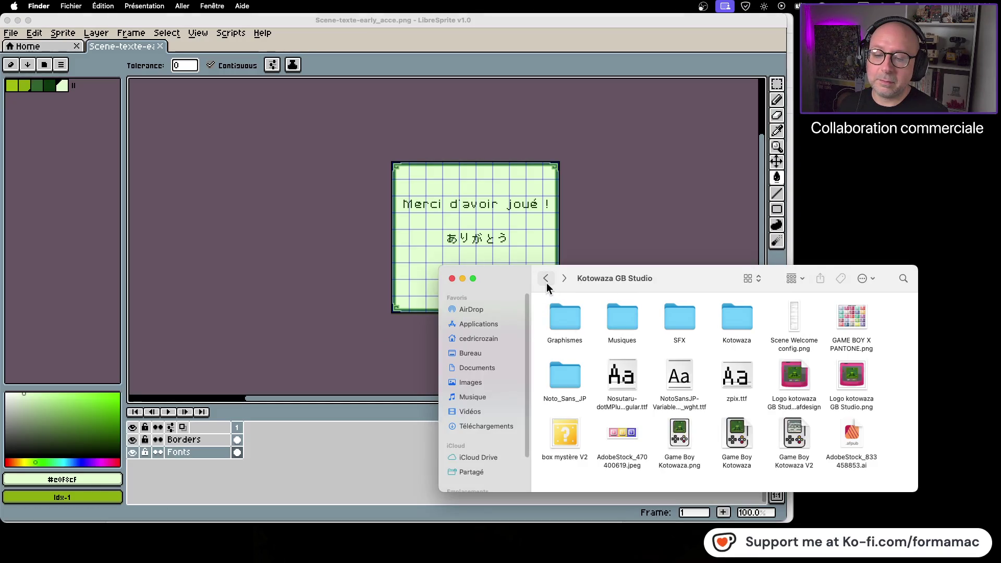
Check the exported PNG in Graphismes, then browse to Kotowaza's assets/backgrounds folder
{"action": "double_click", "coordinate": [565, 324]}
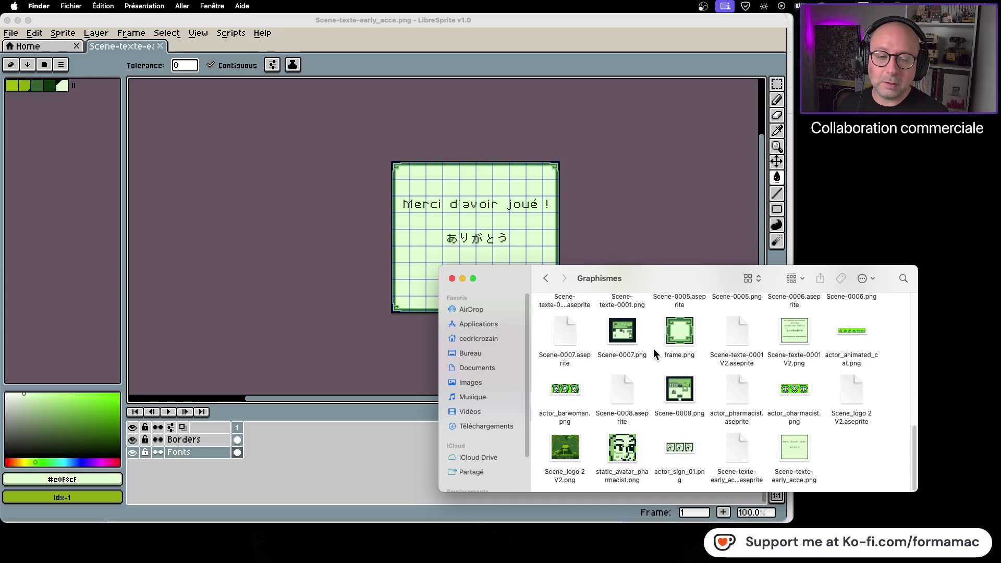
{"action": "left_click", "coordinate": [792, 443]}
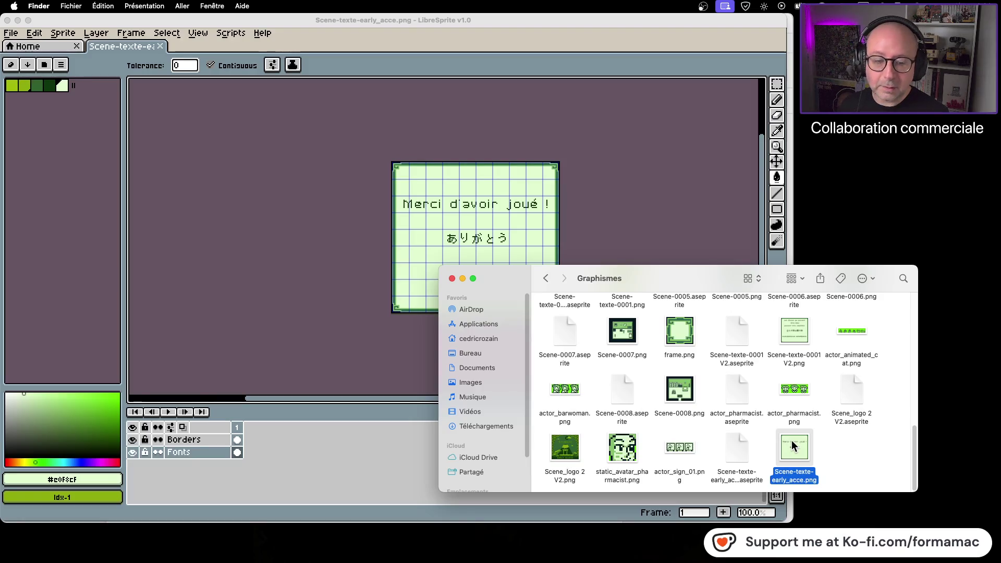
{"action": "left_click", "coordinate": [546, 279]}
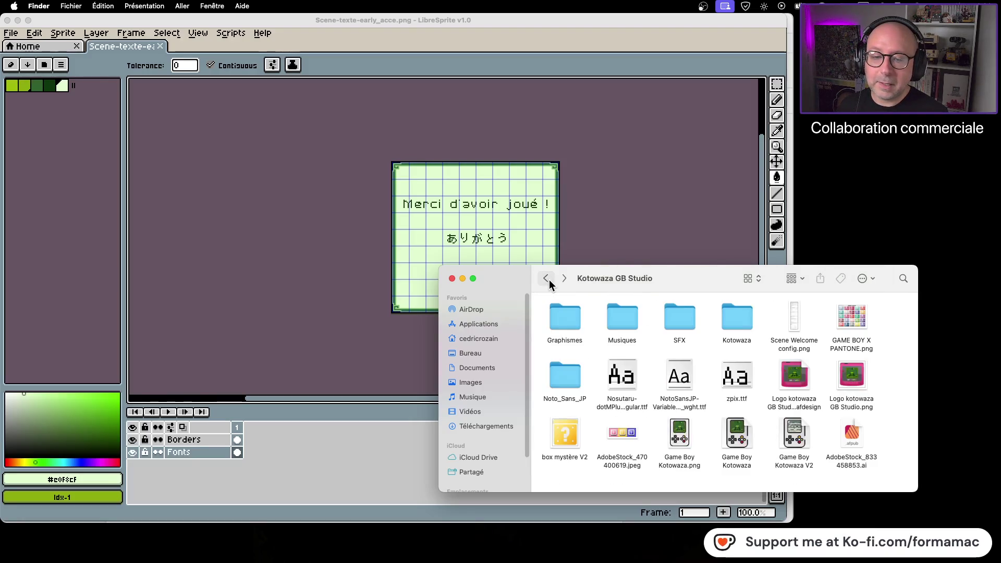
{"action": "double_click", "coordinate": [737, 334]}
{"action": "double_click", "coordinate": [578, 319]}
{"action": "double_click", "coordinate": [630, 323]}
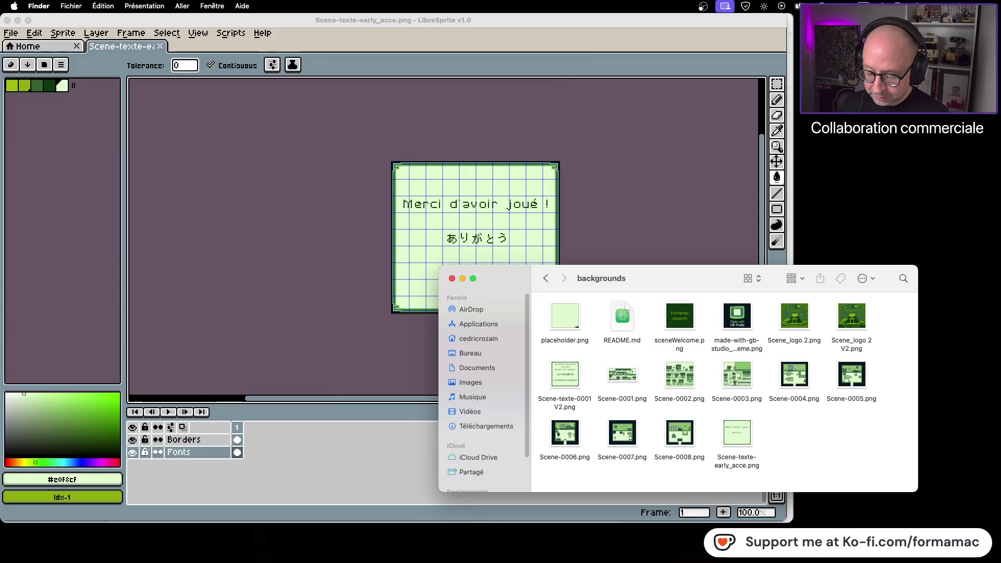
Reopen Kotowaza.gbsproj in GB Studio from the Kotowaza project folder
{"action": "key", "text": "super+Tab"}
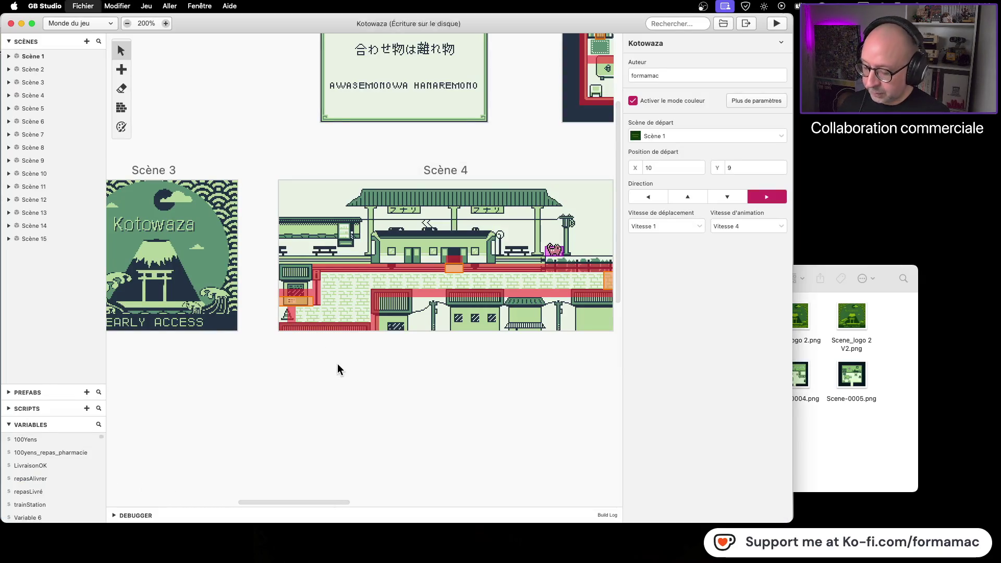
{"action": "key", "text": "super+w"}
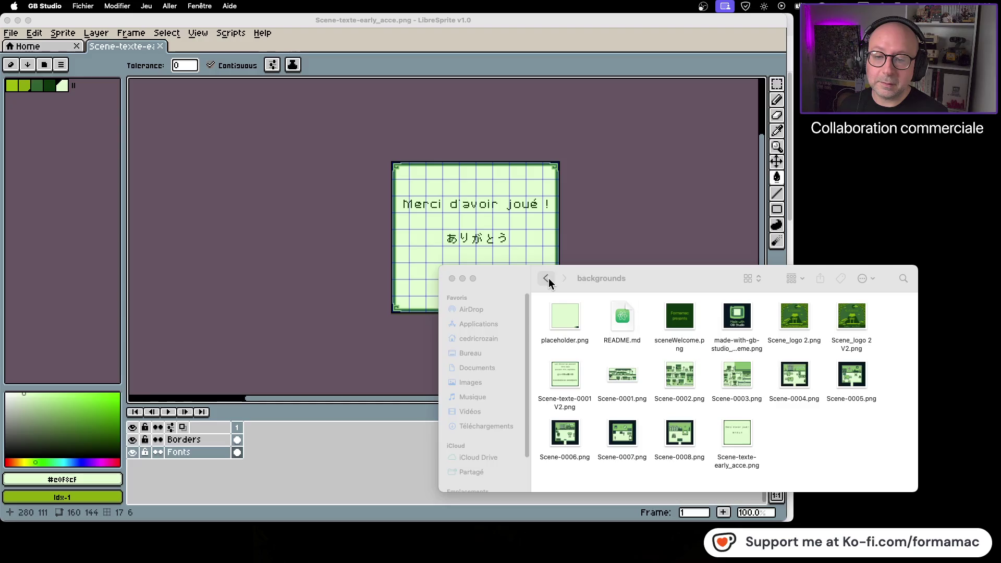
{"action": "left_click", "coordinate": [547, 278]}
{"action": "double_click", "coordinate": [622, 316]}
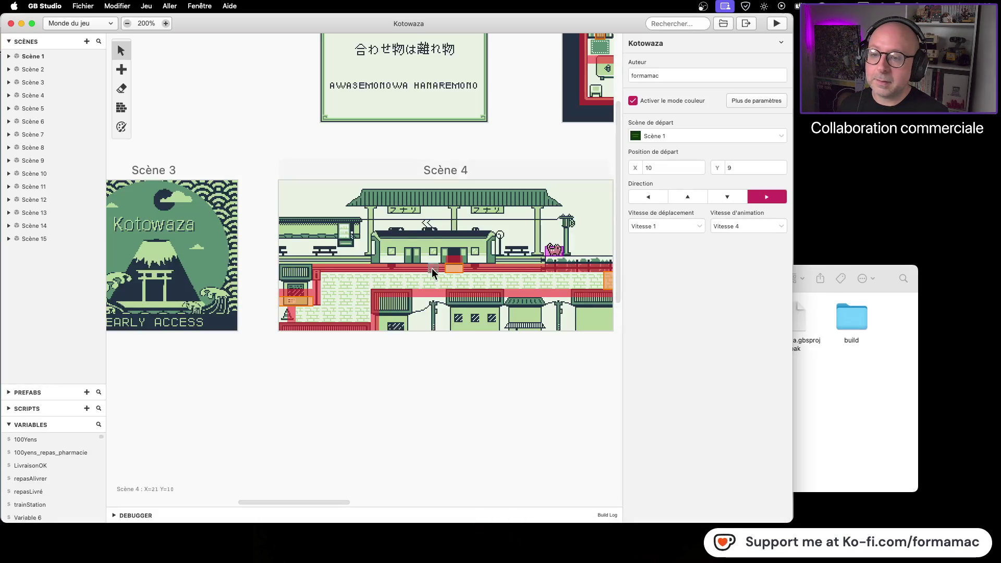
Move Scene 12 up beside Scene 11 and browse its Arrière-plan background list
{"action": "scroll", "coordinate": [437, 268], "scroll_direction": "right", "scroll_amount": 15}
{"action": "scroll", "coordinate": [413, 360], "scroll_direction": "right", "scroll_amount": 5}
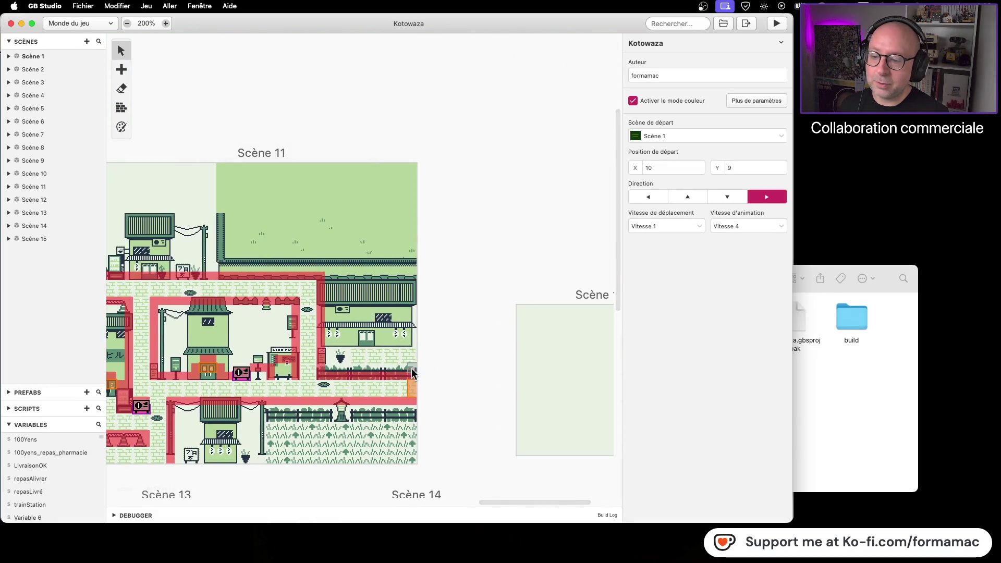
{"action": "scroll", "coordinate": [365, 376], "scroll_direction": "right", "scroll_amount": 3}
{"action": "mouse_move", "coordinate": [452, 291]}
{"action": "left_mouse_down"}
{"action": "mouse_move", "coordinate": [425, 249]}
{"action": "mouse_move", "coordinate": [428, 265]}
{"action": "left_mouse_up"}
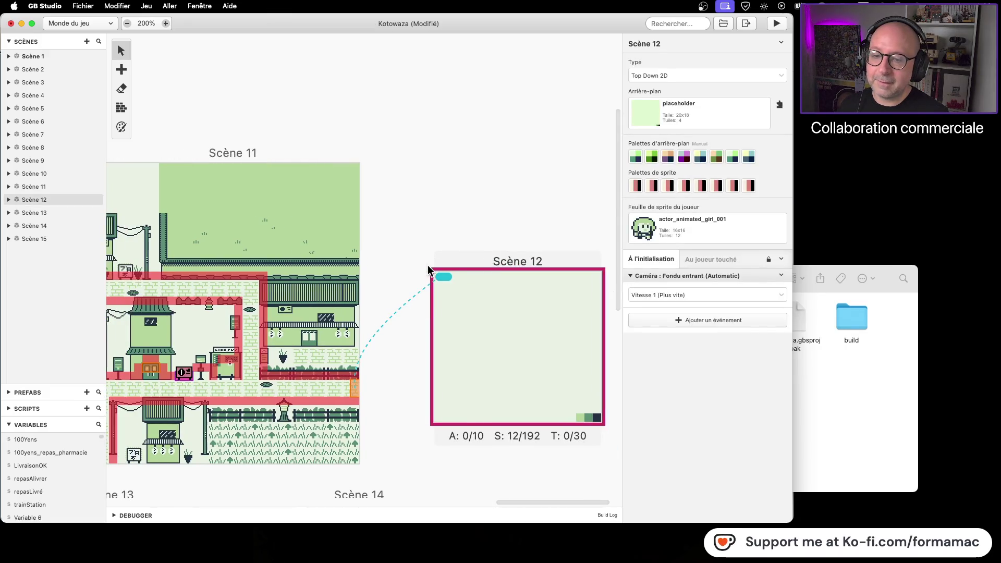
{"action": "left_click", "coordinate": [667, 110]}
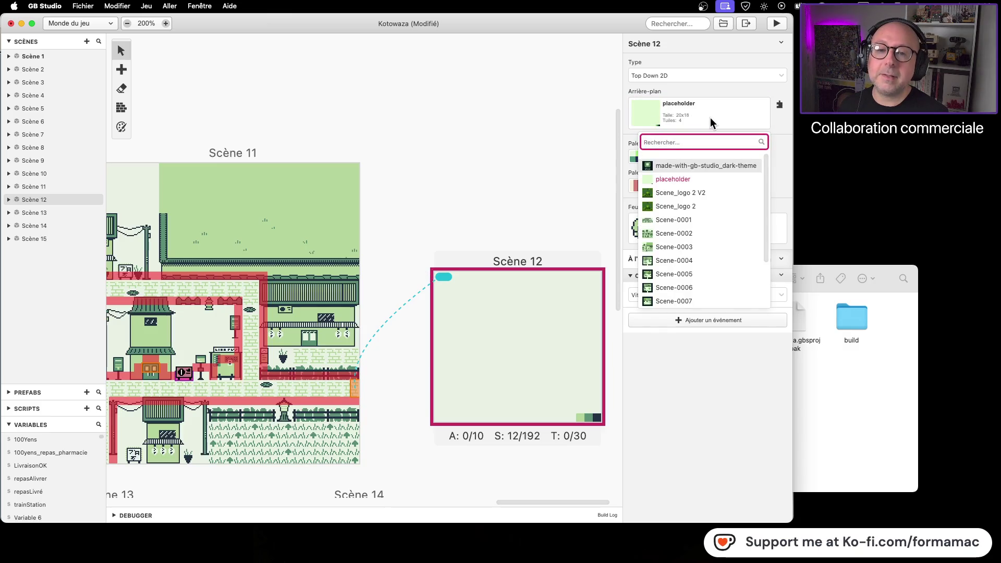
{"action": "scroll", "coordinate": [706, 215], "scroll_direction": "down", "scroll_amount": 1}
{"action": "scroll", "coordinate": [707, 219], "scroll_direction": "down", "scroll_amount": 4}
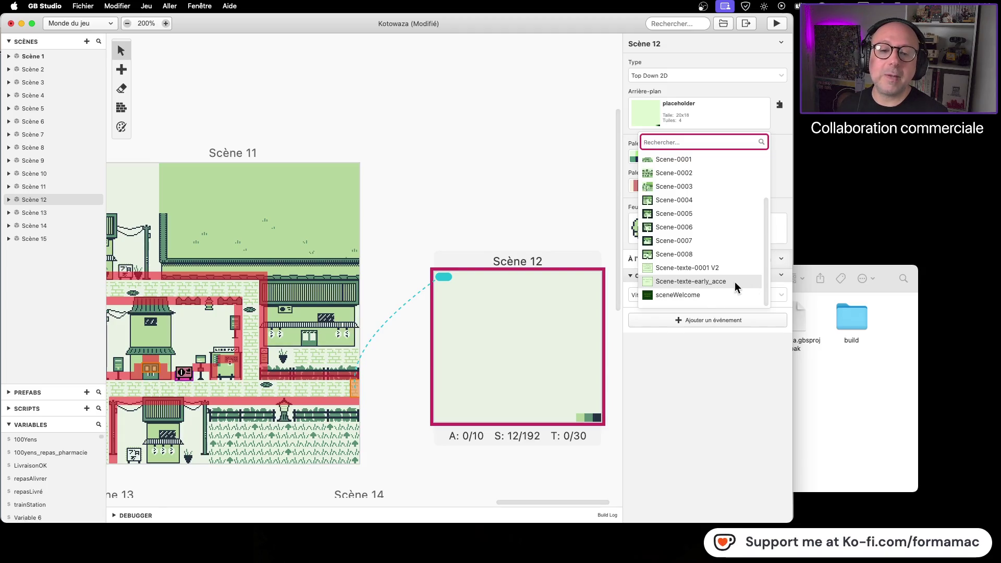
Dismiss the list and open the project's assets folder in Finder
{"action": "left_click", "coordinate": [800, 326]}
{"action": "left_click", "coordinate": [562, 322]}
{"action": "double_click", "coordinate": [562, 321]}
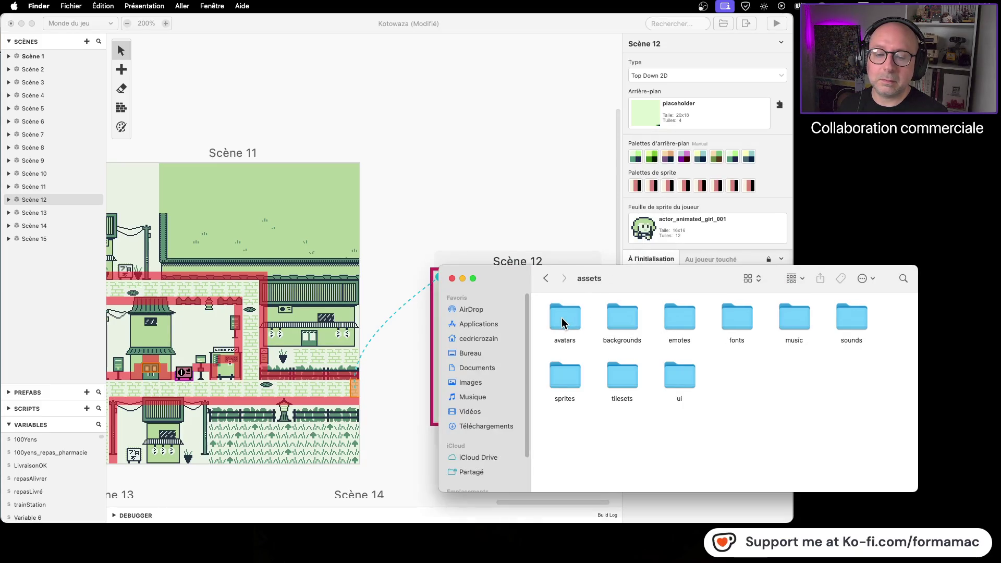
Rename backgrounds' Scene-texte-early_acce.png to Scene-texte-early_access.png, then return to GB Studio
{"action": "double_click", "coordinate": [629, 326]}
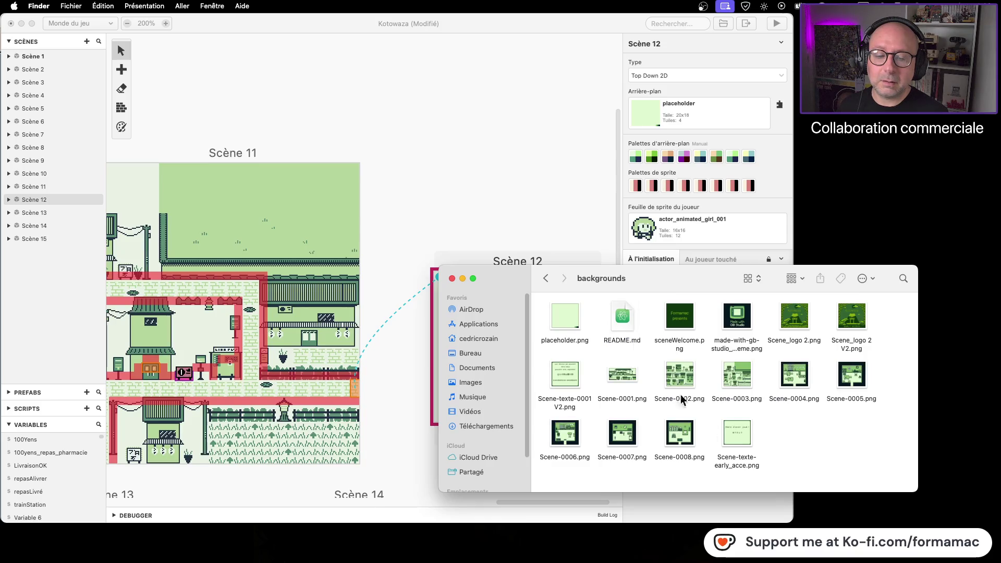
{"action": "left_click", "coordinate": [741, 466]}
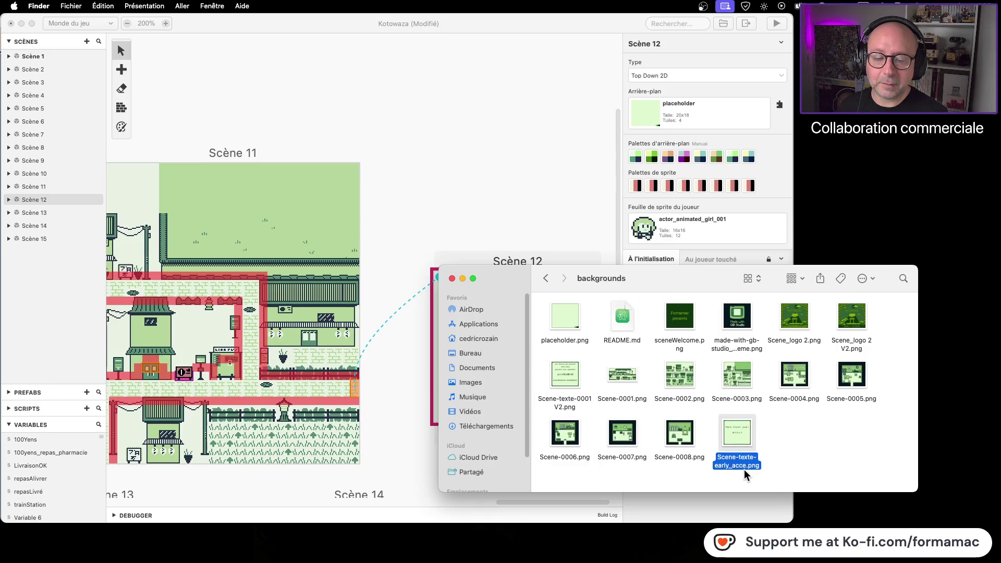
{"action": "key", "text": "Return"}
{"action": "key", "text": "Right"}
{"action": "left_click", "coordinate": [808, 455]}
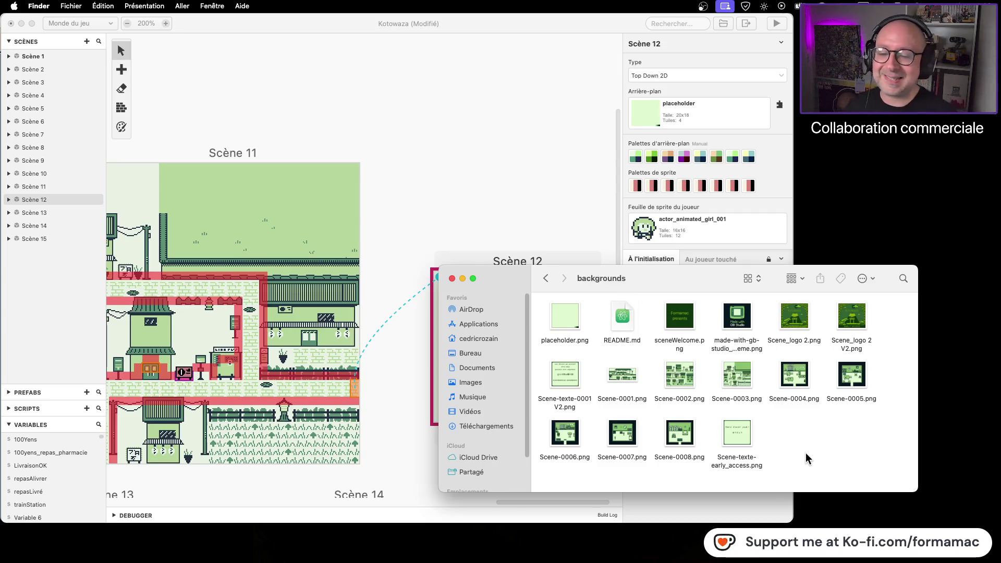
{"action": "left_click", "coordinate": [547, 278]}
{"action": "left_click", "coordinate": [504, 161]}
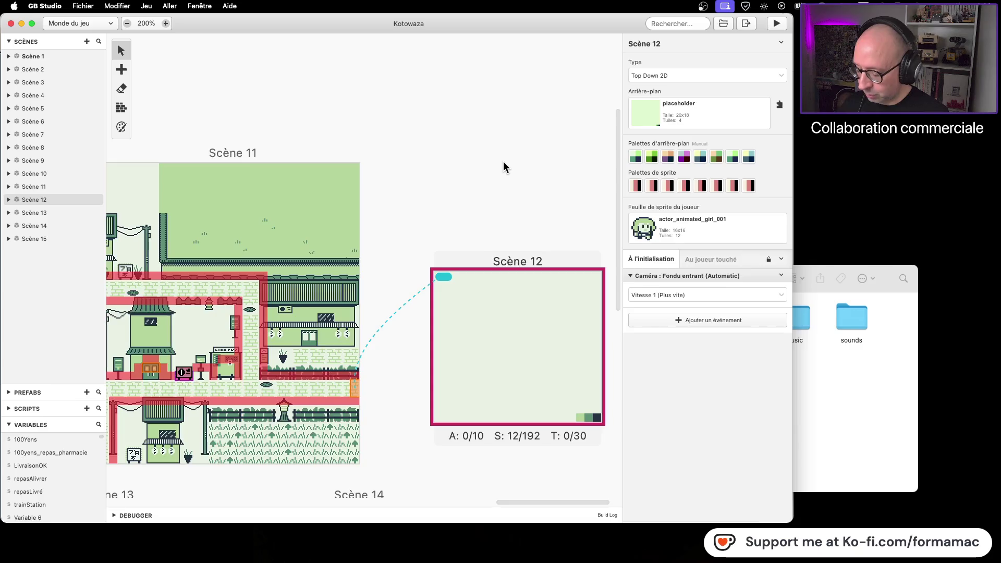
Go to the Graphismes folder in Finder and close the old LibreSprite window
{"action": "key", "text": "super+Tab"}
{"action": "left_click", "coordinate": [621, 313]}
{"action": "left_click", "coordinate": [546, 278]}
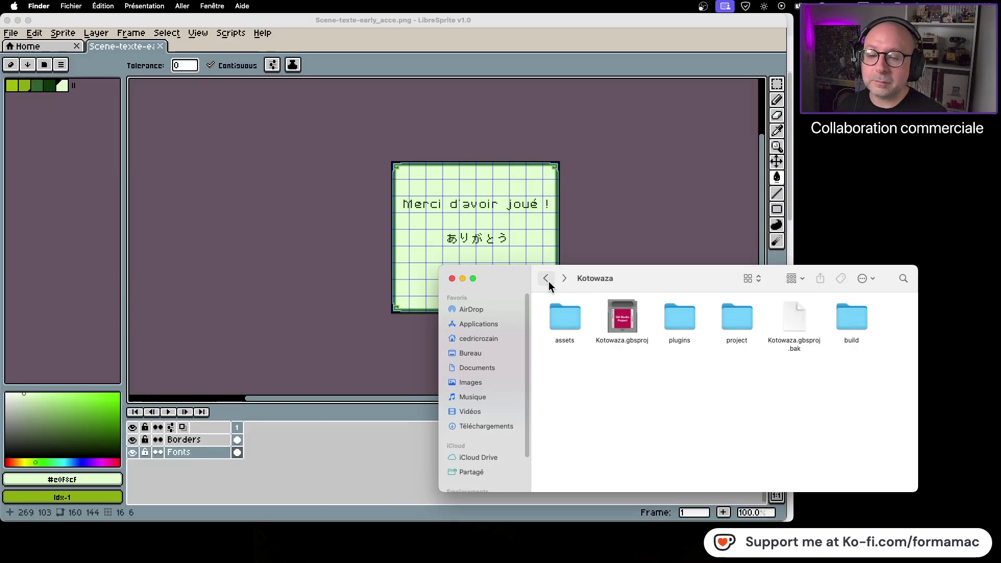
{"action": "left_click", "coordinate": [546, 279]}
{"action": "double_click", "coordinate": [549, 328]}
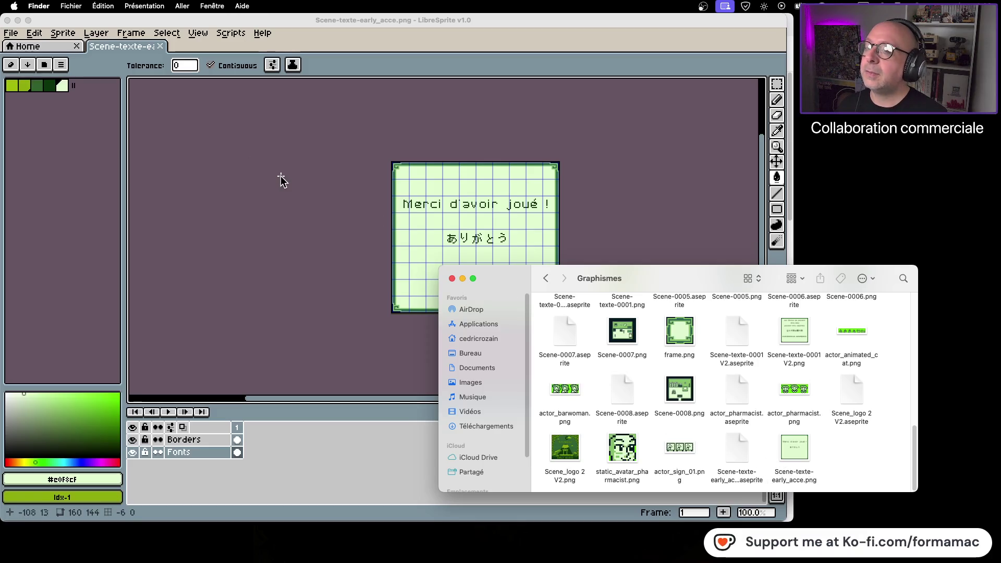
{"action": "left_click", "coordinate": [8, 20]}
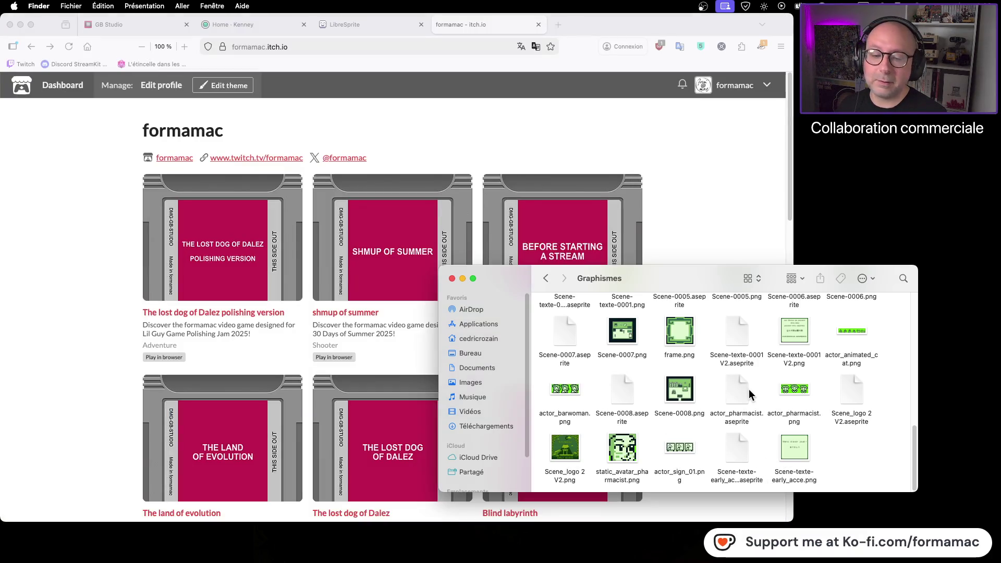
Rename Graphismes' Scene-texte-early_acce.png to Scene-texte-early_access.png
{"action": "left_click", "coordinate": [749, 481]}
{"action": "left_click", "coordinate": [750, 484]}
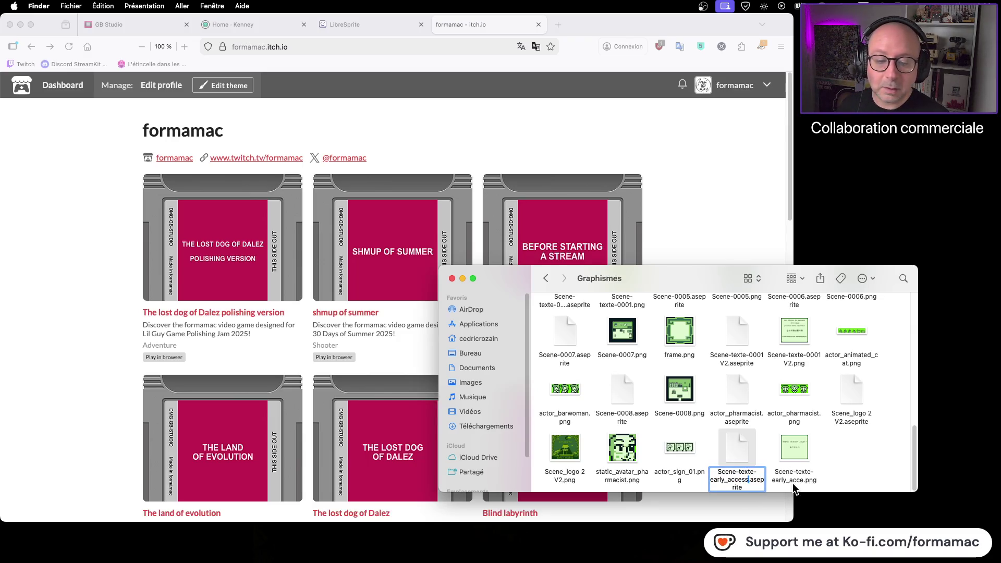
{"action": "left_click", "coordinate": [798, 484]}
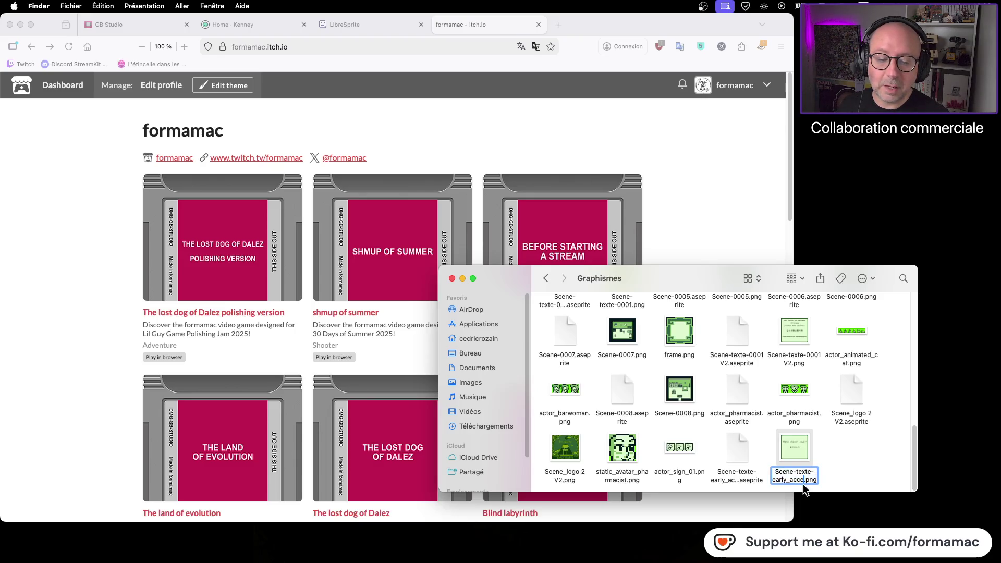
{"action": "type", "text": "ss"}
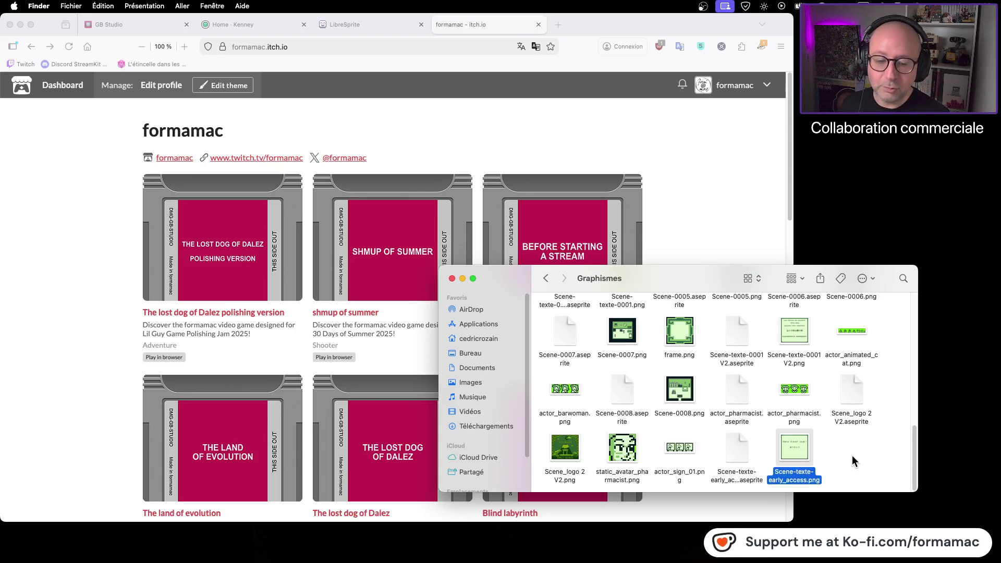
Open the early-access .aseprite file in an enlarged LibreSprite, then navigate Finder to the Kotowaza folder
{"action": "double_click", "coordinate": [733, 446]}
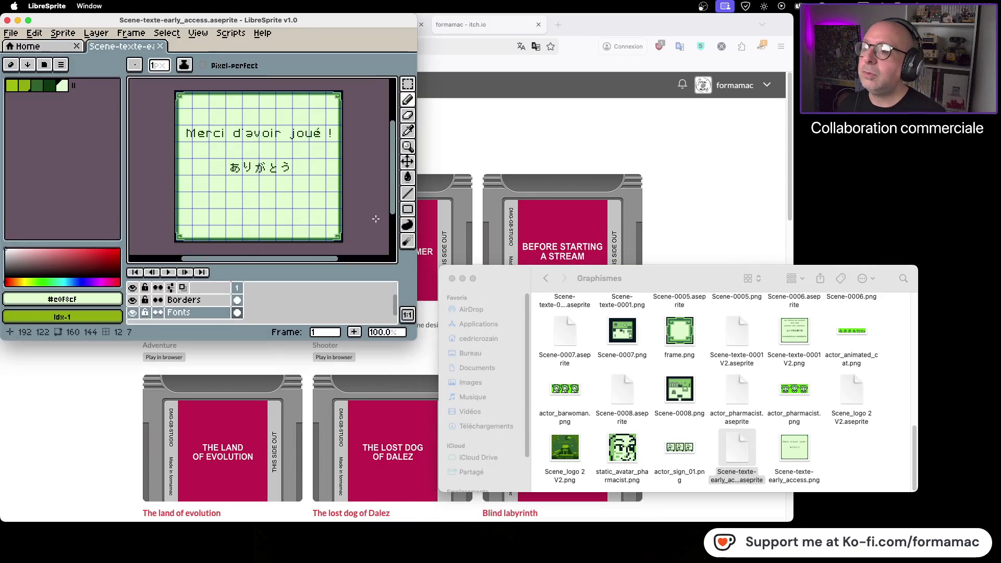
{"action": "mouse_move", "coordinate": [415, 338]}
{"action": "left_mouse_down"}
{"action": "mouse_move", "coordinate": [540, 417]}
{"action": "mouse_move", "coordinate": [796, 508]}
{"action": "mouse_move", "coordinate": [787, 506]}
{"action": "left_mouse_up"}
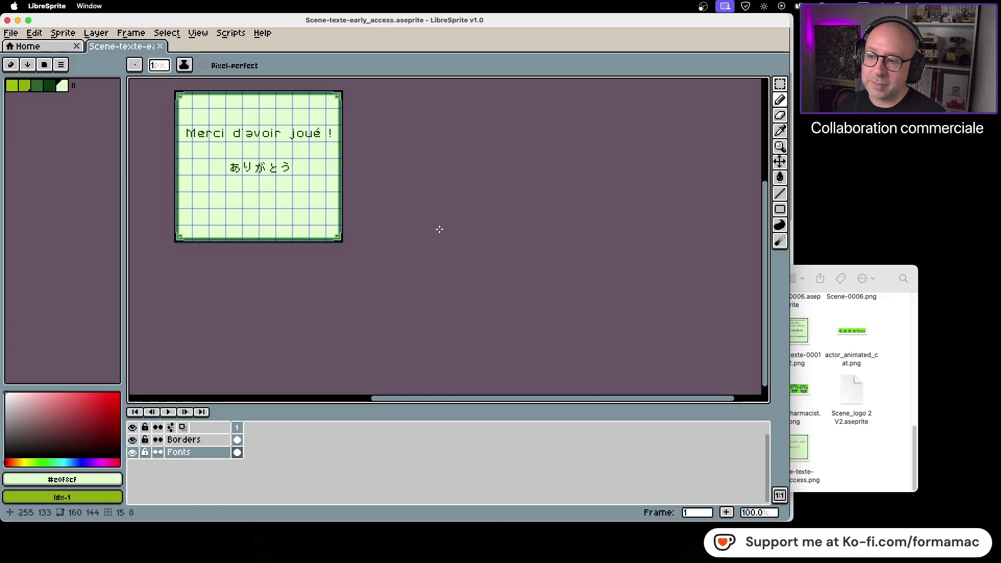
{"action": "left_click", "coordinate": [841, 432]}
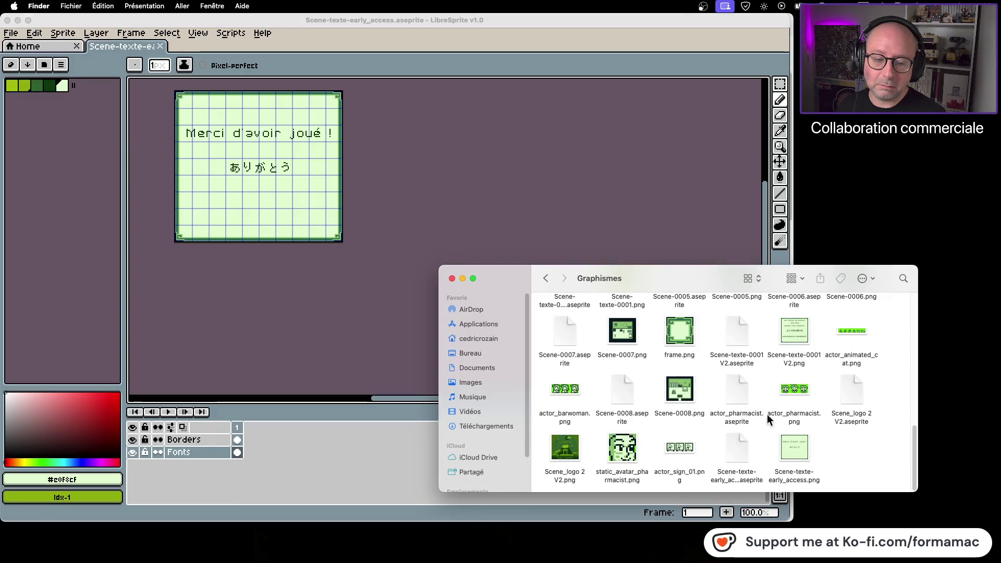
{"action": "left_click", "coordinate": [545, 279]}
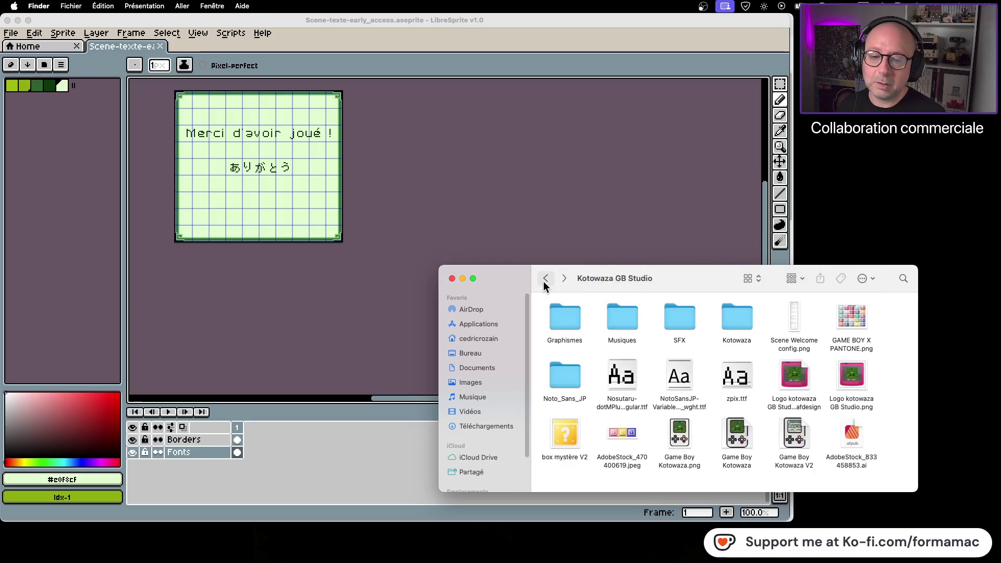
{"action": "double_click", "coordinate": [749, 324]}
{"action": "double_click", "coordinate": [616, 323]}
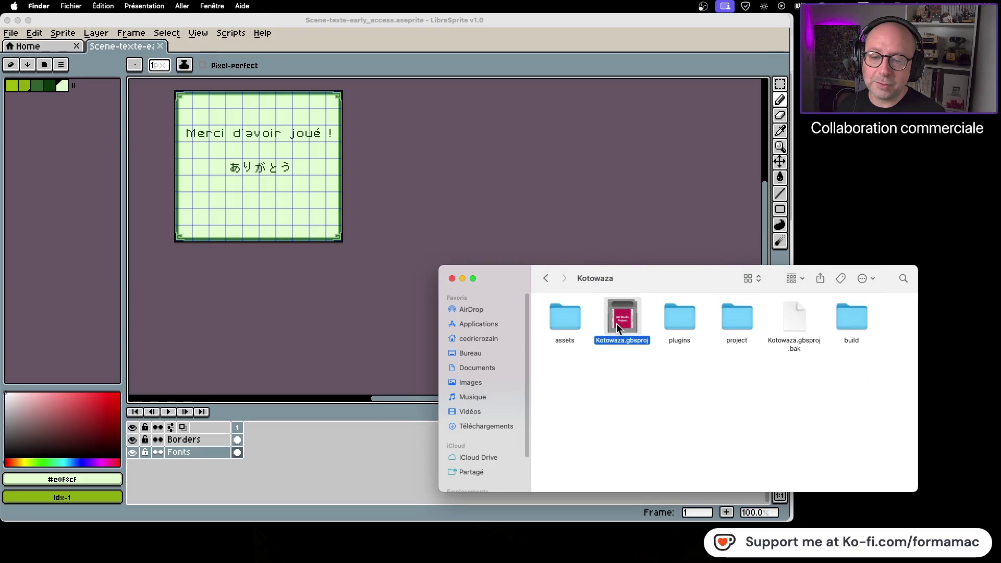
Choose Scene-texte-early_access as Scene 12's Arrière-plan background
{"action": "scroll", "coordinate": [547, 402], "scroll_direction": "right", "scroll_amount": 3}
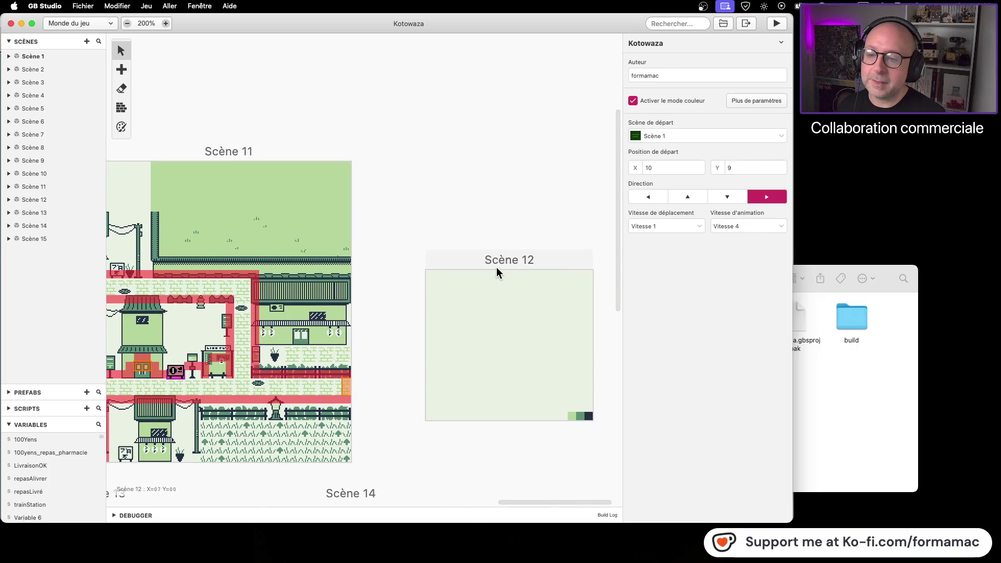
{"action": "left_click", "coordinate": [496, 268]}
{"action": "left_click", "coordinate": [687, 104]}
{"action": "scroll", "coordinate": [701, 276], "scroll_direction": "down", "scroll_amount": 5}
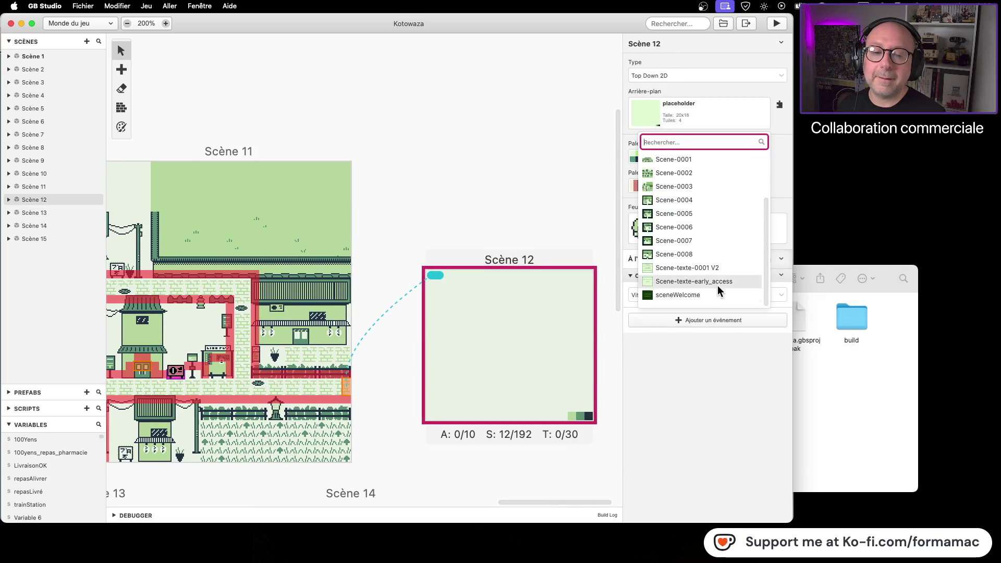
{"action": "left_click", "coordinate": [709, 284]}
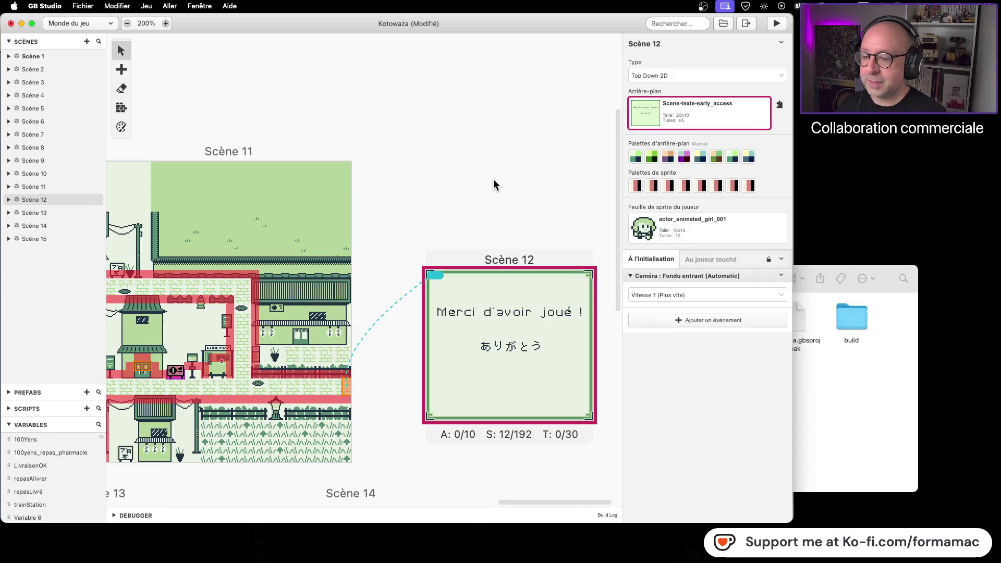
{"action": "left_click", "coordinate": [750, 321]}
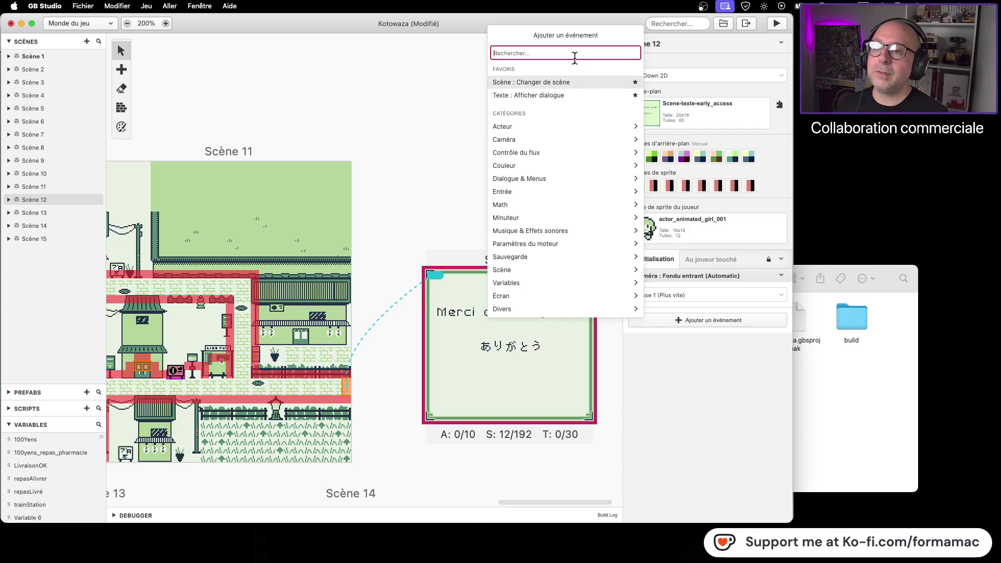
Add an Attendre event to Scène 12 with a 2-second duration
{"action": "type", "text": "atten"}
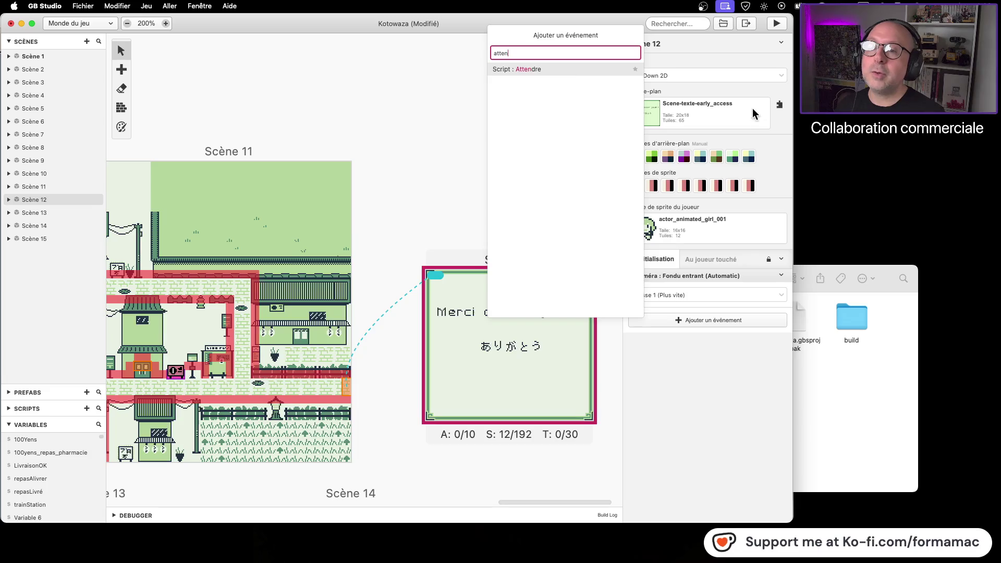
{"action": "left_click", "coordinate": [562, 71]}
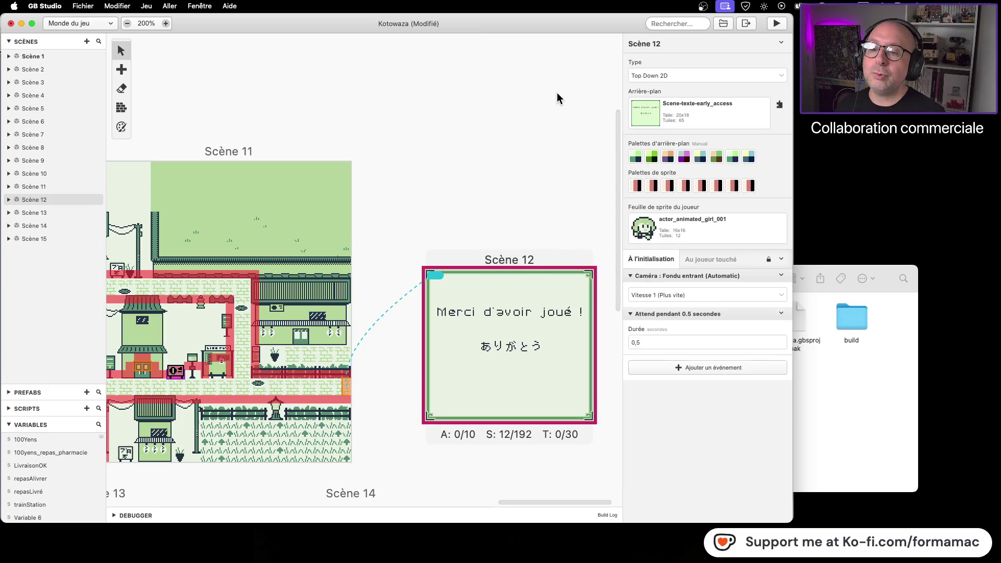
{"action": "left_click", "coordinate": [781, 340]}
{"action": "left_click", "coordinate": [780, 340]}
{"action": "left_click", "coordinate": [781, 339]}
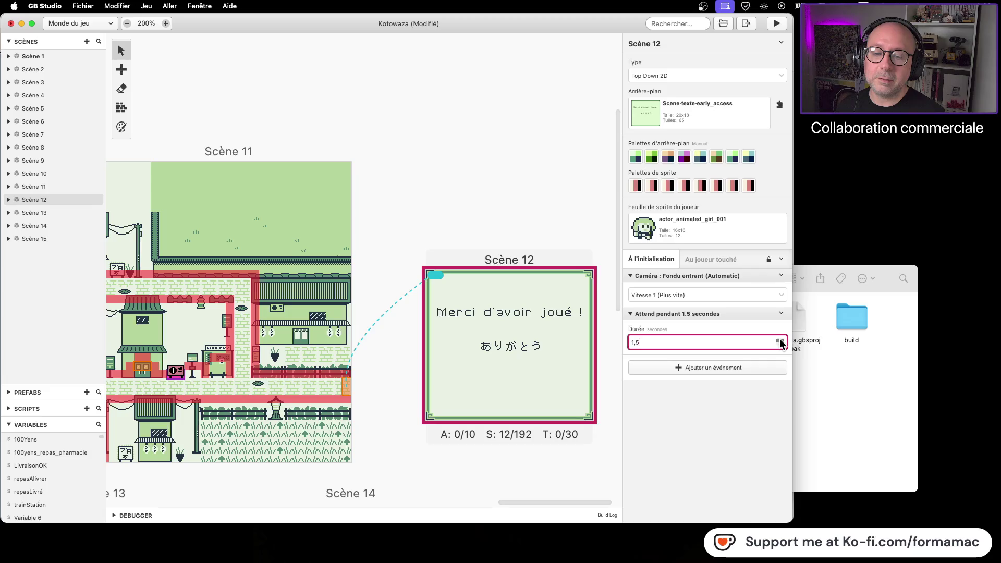
{"action": "left_click", "coordinate": [780, 341]}
{"action": "left_click", "coordinate": [780, 342]}
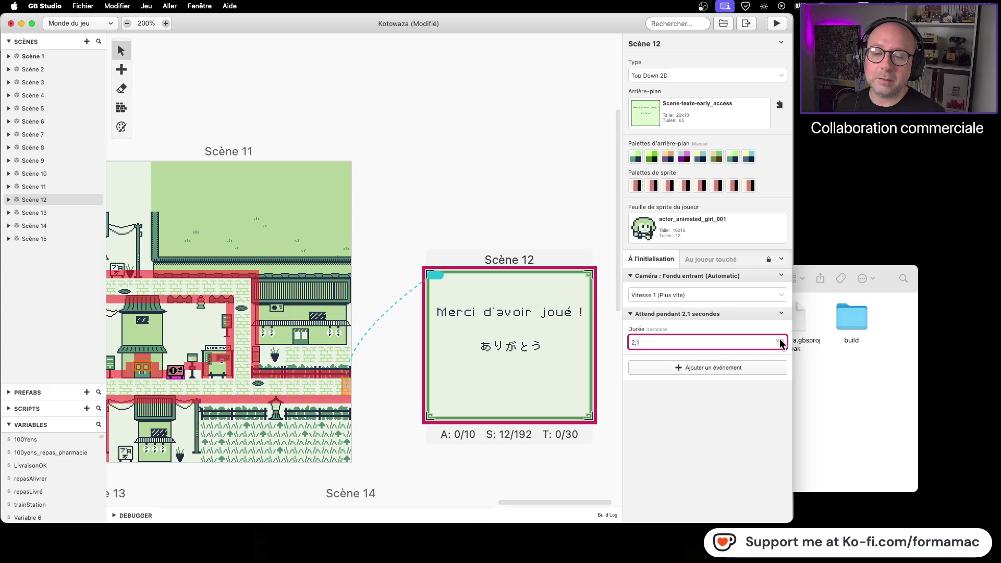
Add a Changer de scène event going to Scène 1 and save the project
{"action": "left_click", "coordinate": [757, 371]}
{"action": "left_click", "coordinate": [563, 130]}
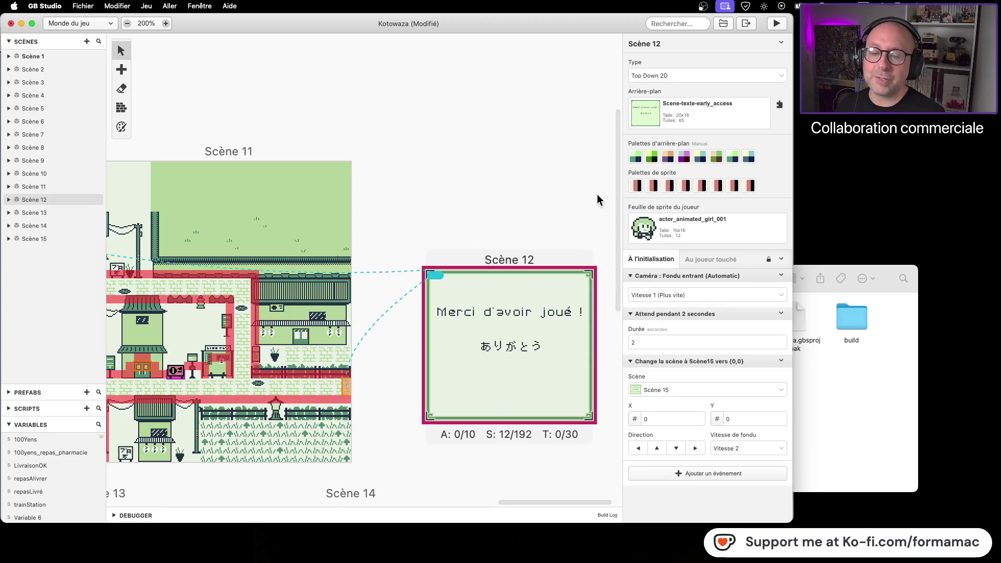
{"action": "left_click", "coordinate": [678, 391]}
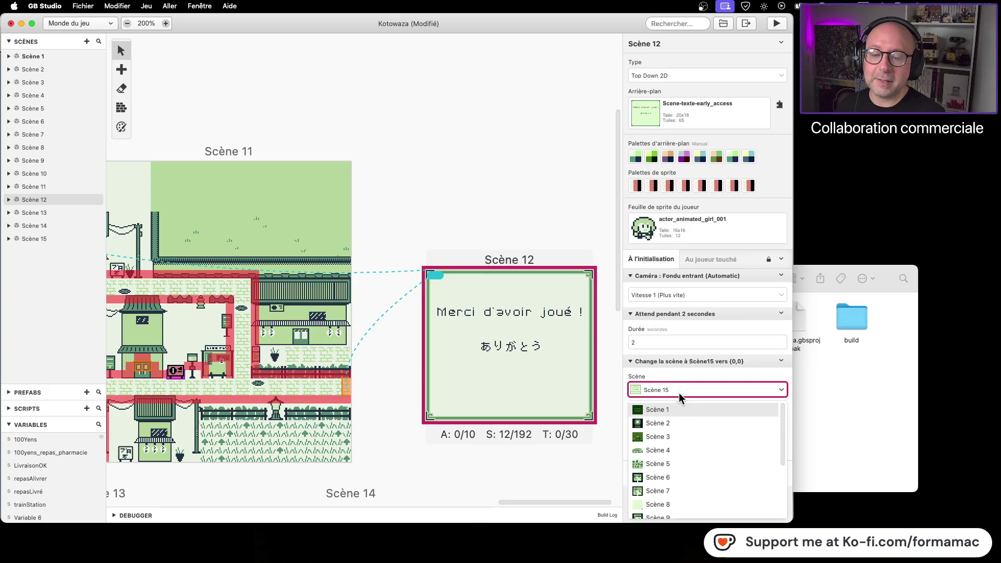
{"action": "left_click", "coordinate": [680, 410]}
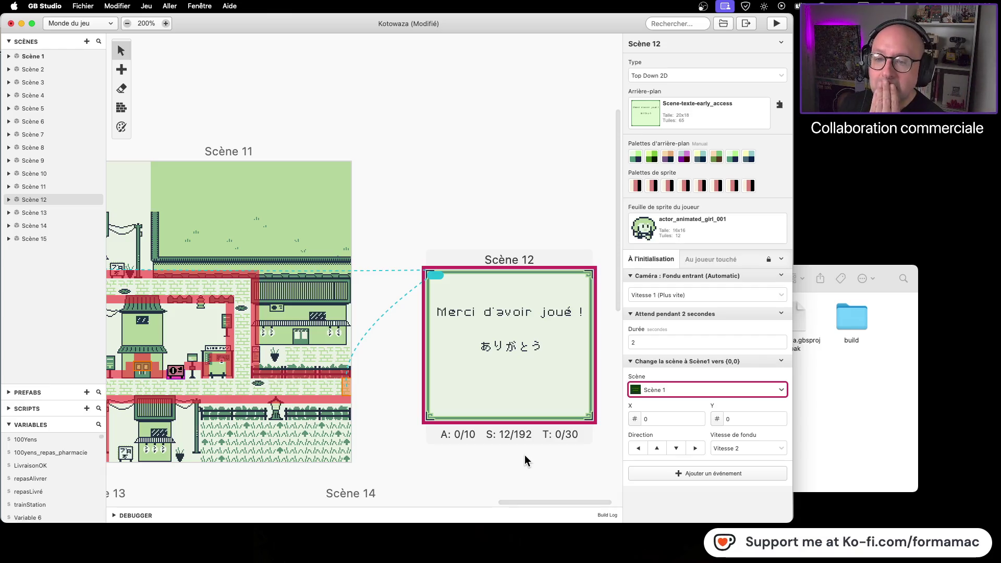
{"action": "key", "text": "cmd+s"}
{"action": "left_click", "coordinate": [426, 160]}
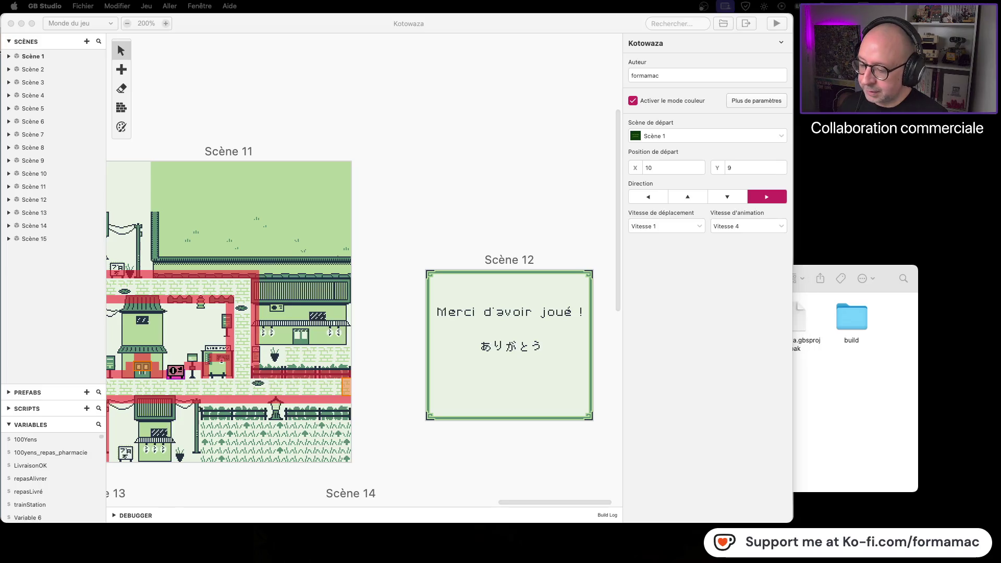
Zoom the world view out to 100% and build and run Kotowaza, starting from its title screen
{"action": "scroll", "coordinate": [298, 126], "scroll_direction": "up", "scroll_amount": 10}
{"action": "scroll", "coordinate": [298, 126], "scroll_direction": "left", "scroll_amount": 10}
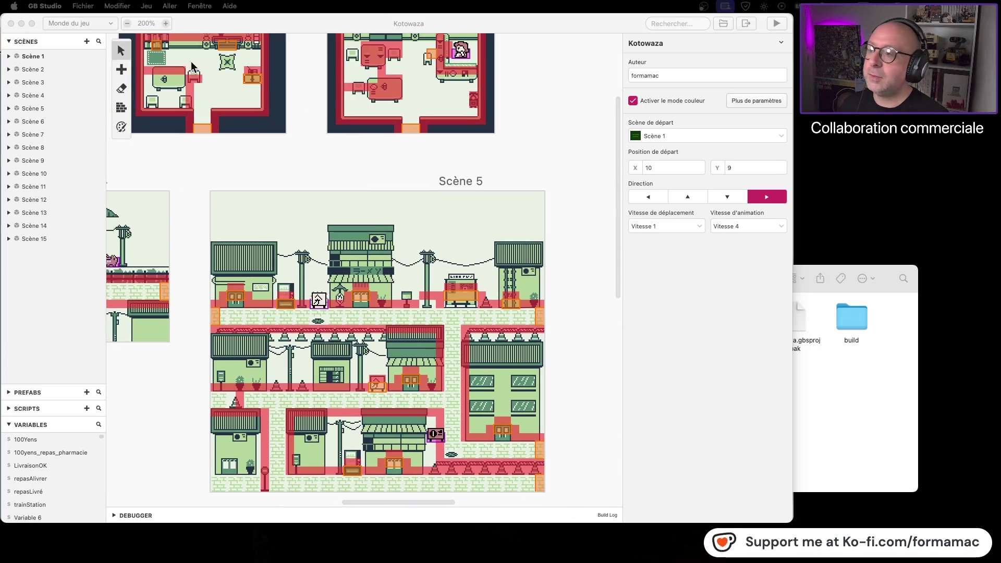
{"action": "left_click", "coordinate": [217, 188]}
{"action": "left_click", "coordinate": [127, 23]}
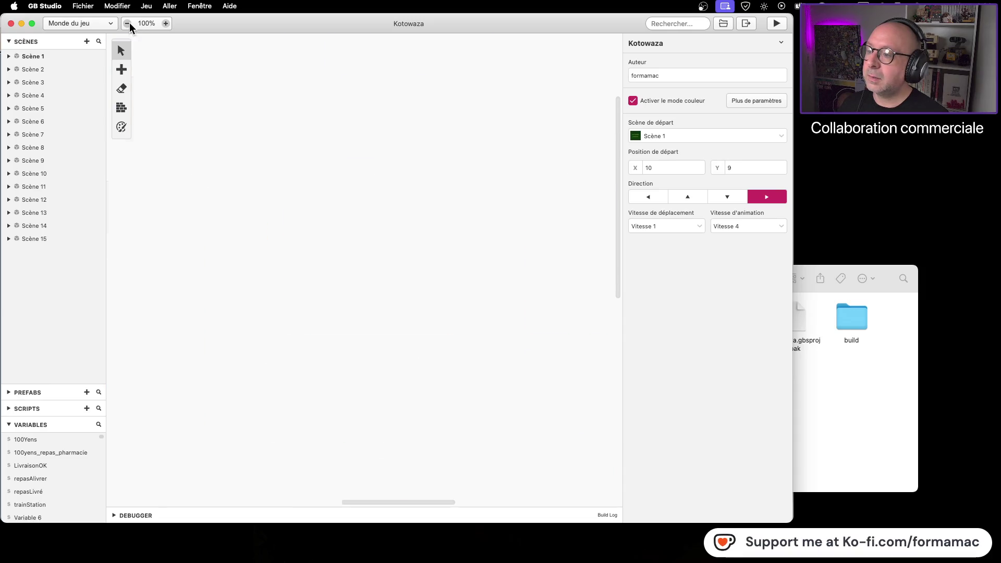
{"action": "left_click", "coordinate": [777, 23]}
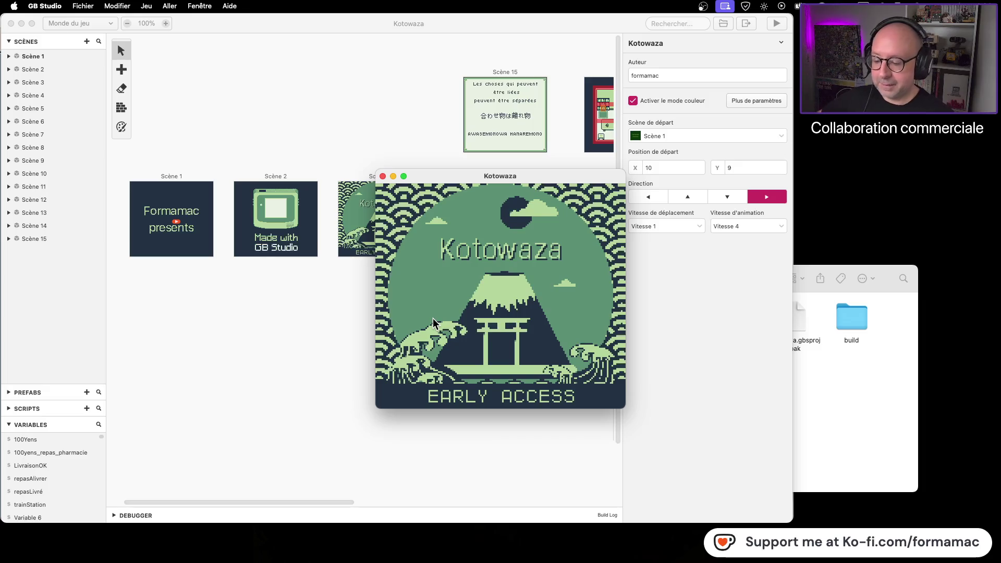
{"action": "key", "text": "Return"}
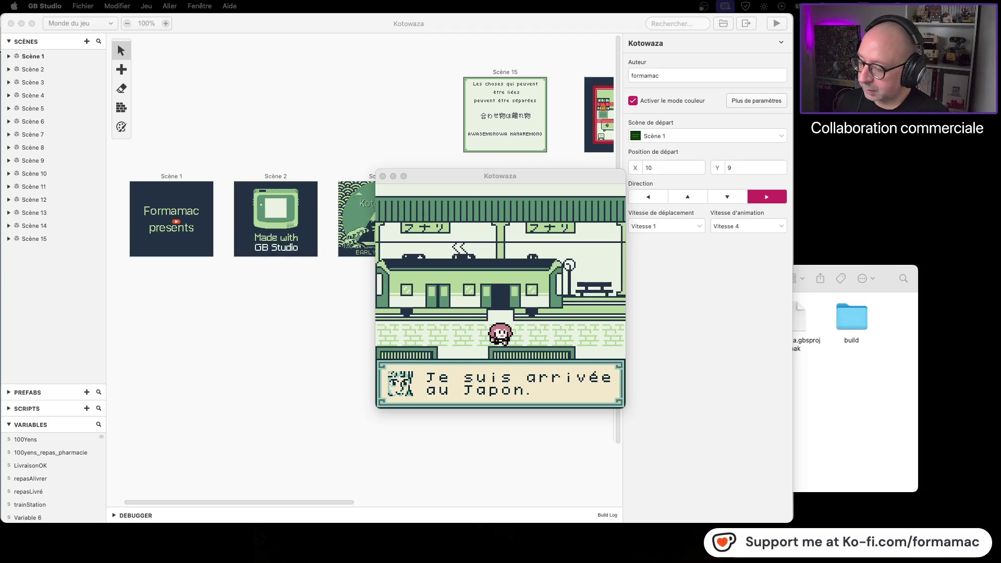
Focus the running Kotowaza game window at the station scene's arrival dialogue
{"action": "left_click", "coordinate": [546, 331]}
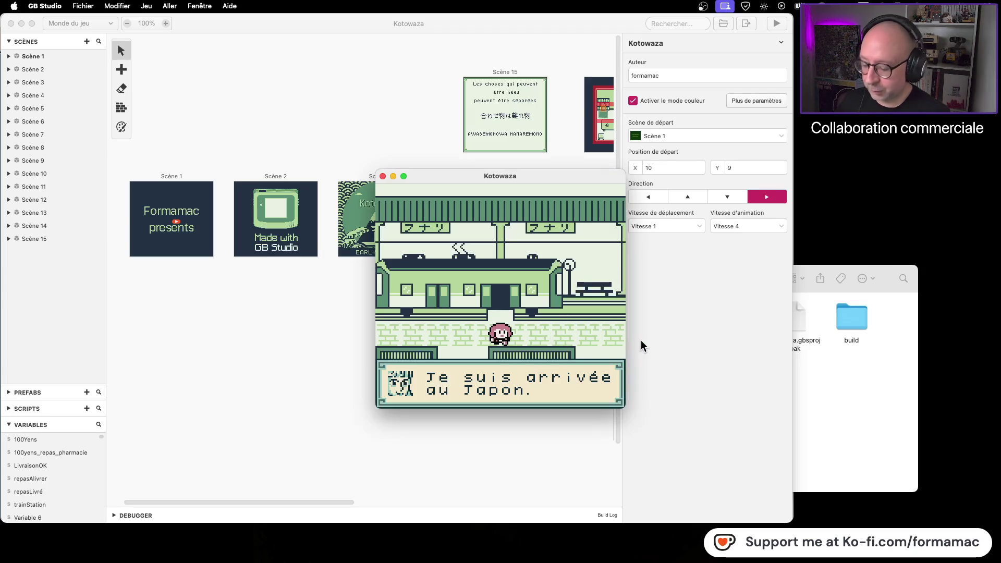
Dismiss the arrival dialogue, walk to the closed ticket window and read its 'Guichet fermé' message
{"action": "key", "text": "z"}
{"action": "key", "text": "Left"}
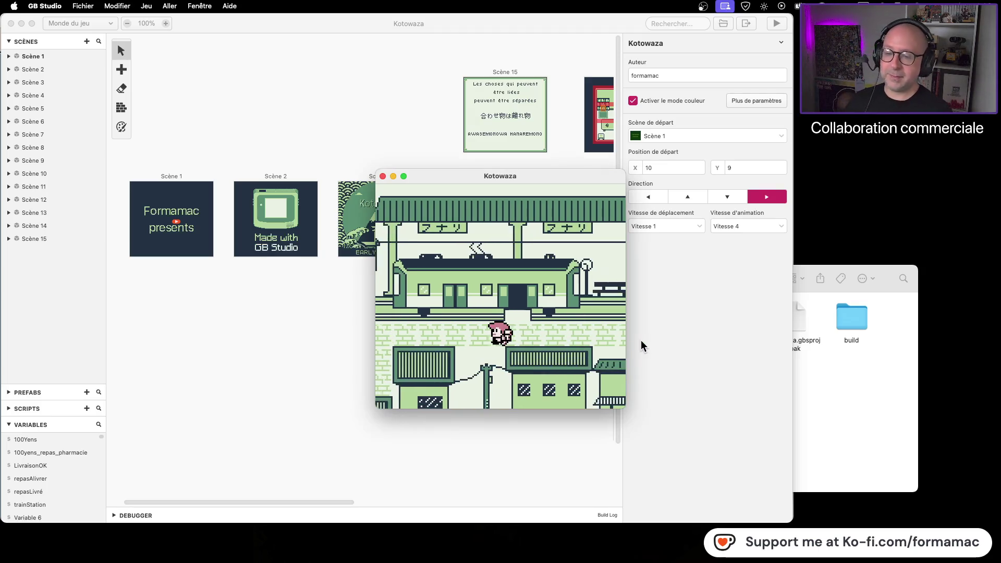
{"action": "key", "text": "Down"}
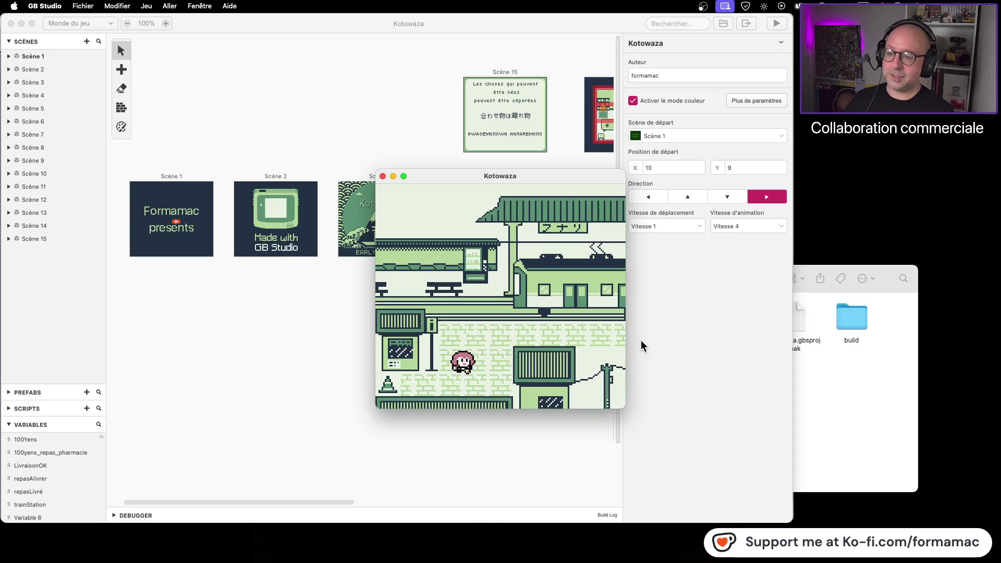
{"action": "key", "text": "Left"}
{"action": "key", "text": "Up"}
{"action": "key", "text": "z"}
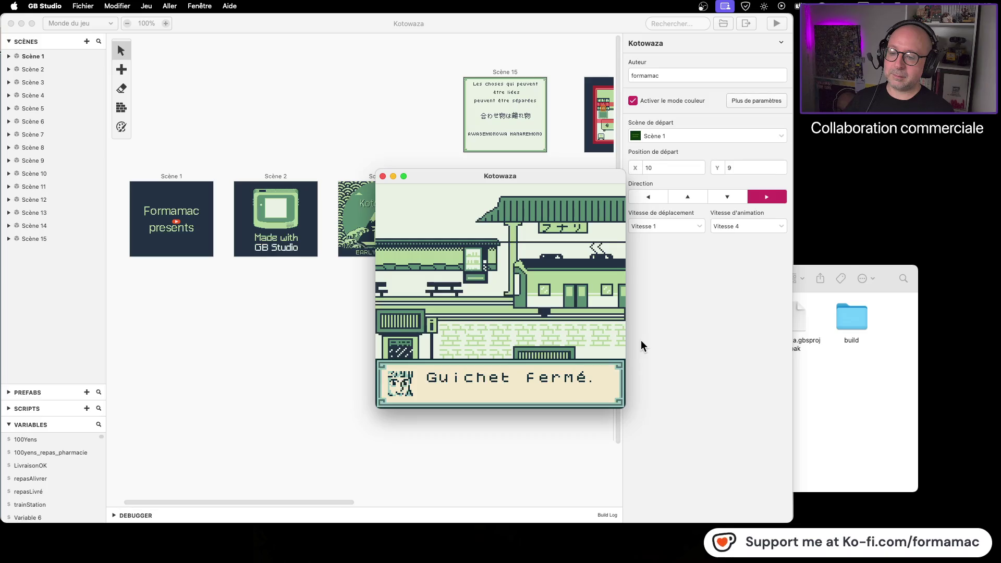
{"action": "key", "text": "z"}
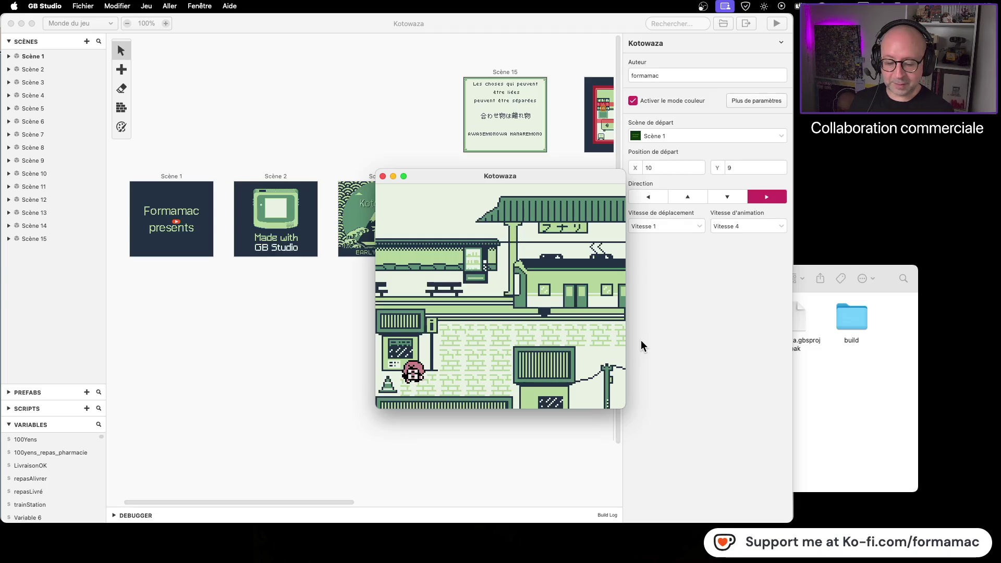
Walk around the platform and talk to the ticket window again, closing its dialogue
{"action": "key", "text": "Down"}
{"action": "key", "text": "Right"}
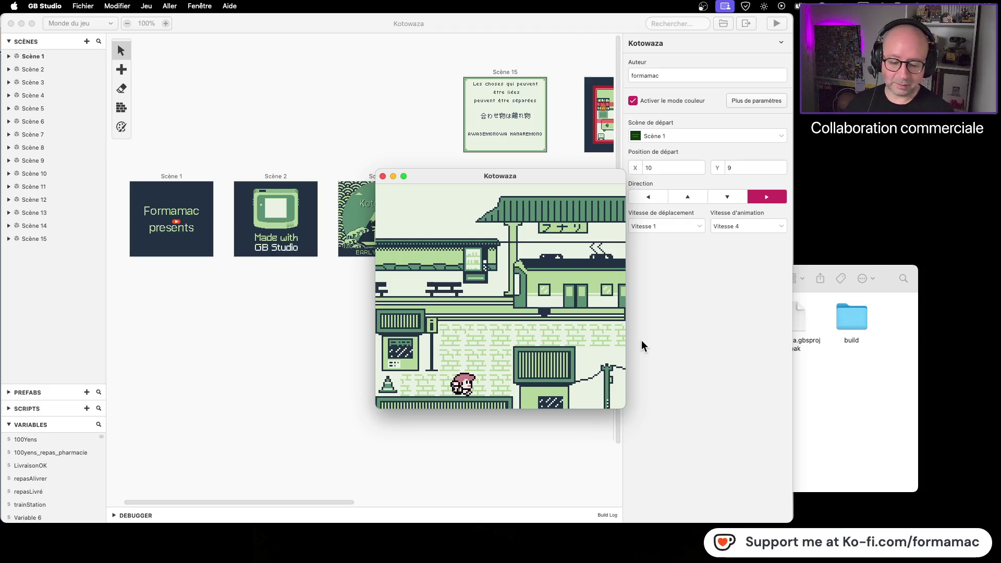
{"action": "key", "text": "Up"}
{"action": "key", "text": "Right"}
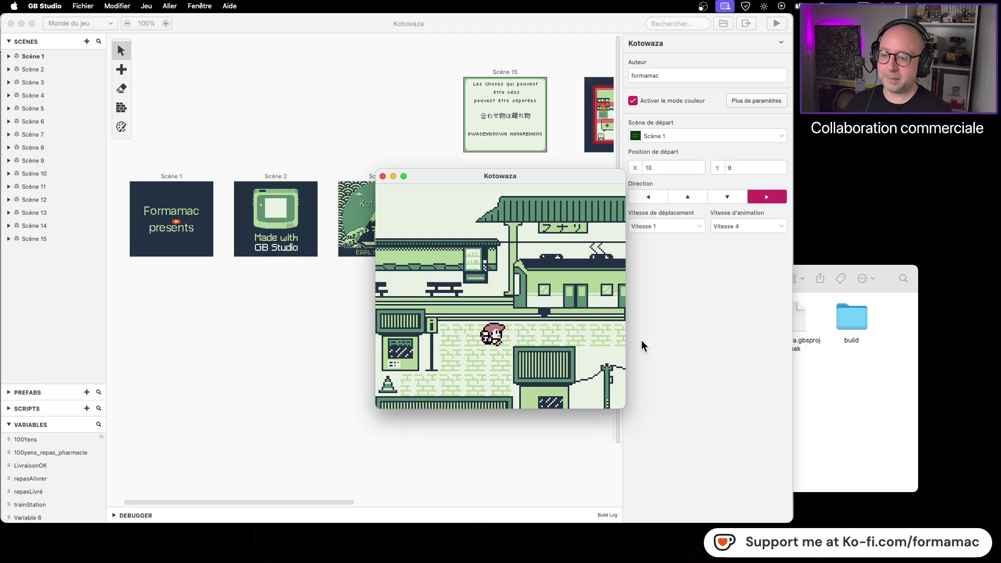
{"action": "key", "text": "Left"}
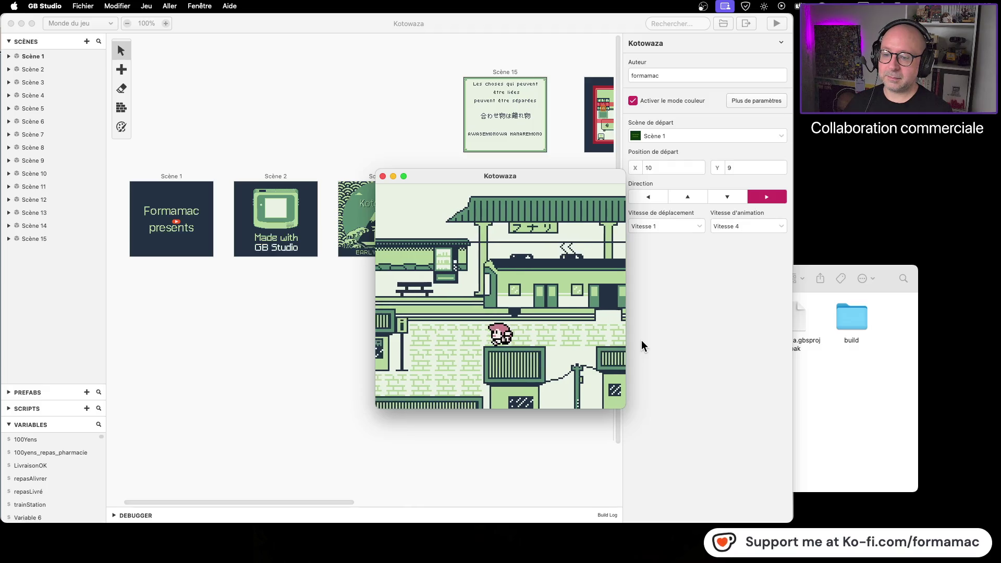
{"action": "key", "text": "Down"}
{"action": "key", "text": "Left"}
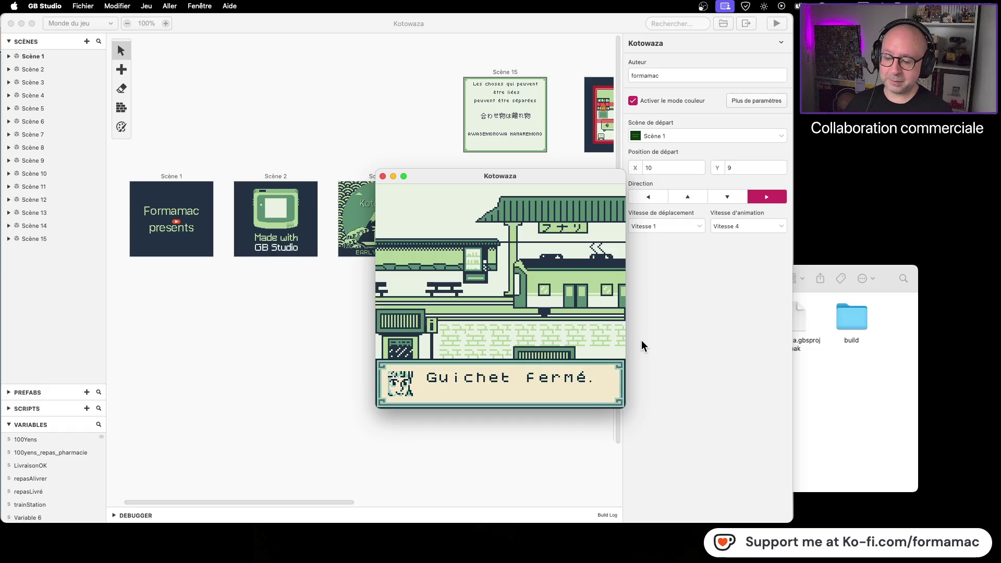
{"action": "key", "text": "z"}
Walk right, come back, and check the closed ticket window a third time
{"action": "key", "text": "Right"}
{"action": "key", "text": "Up"}
{"action": "key", "text": "Up"}
{"action": "key", "text": "Right"}
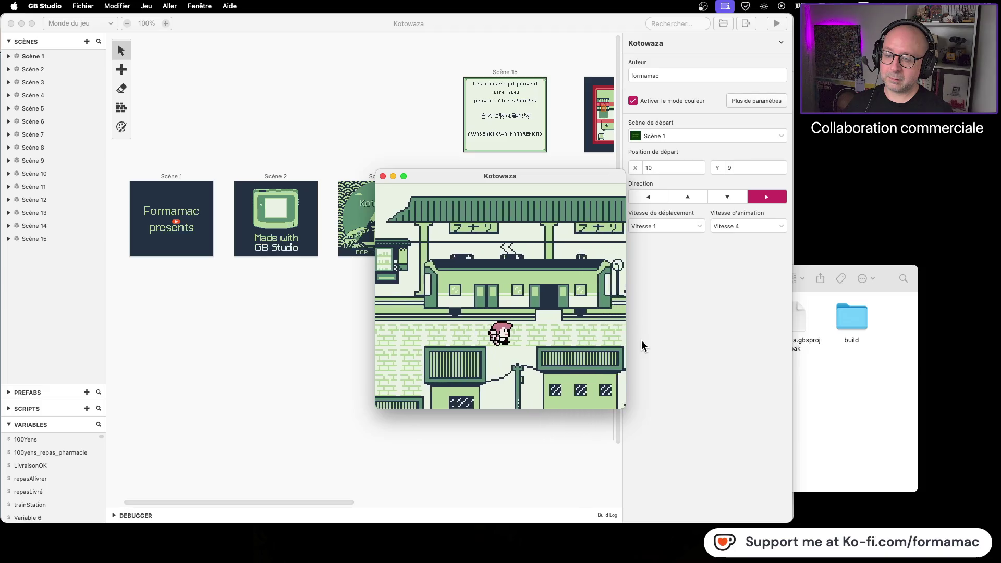
{"action": "key", "text": "Right"}
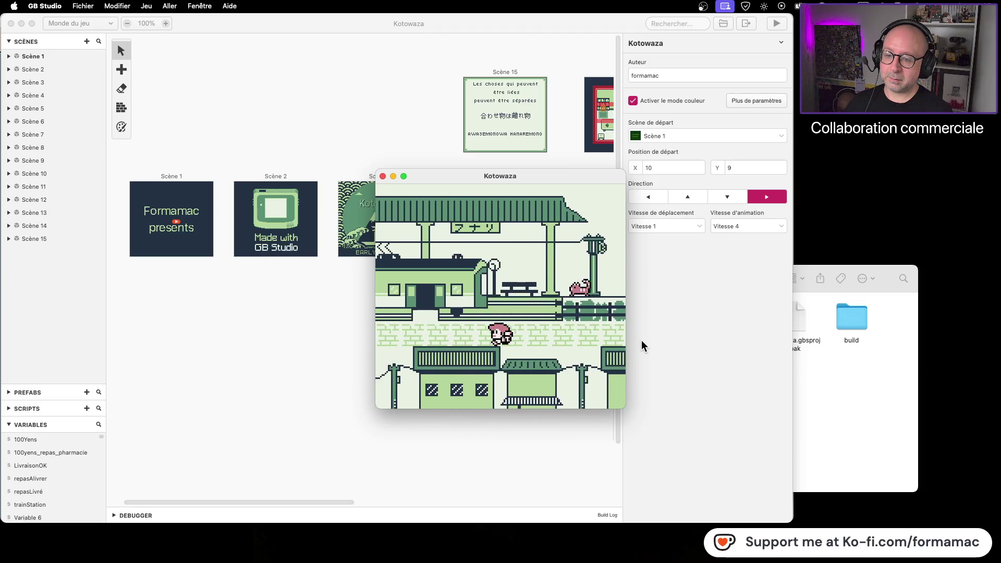
{"action": "key", "text": "Left"}
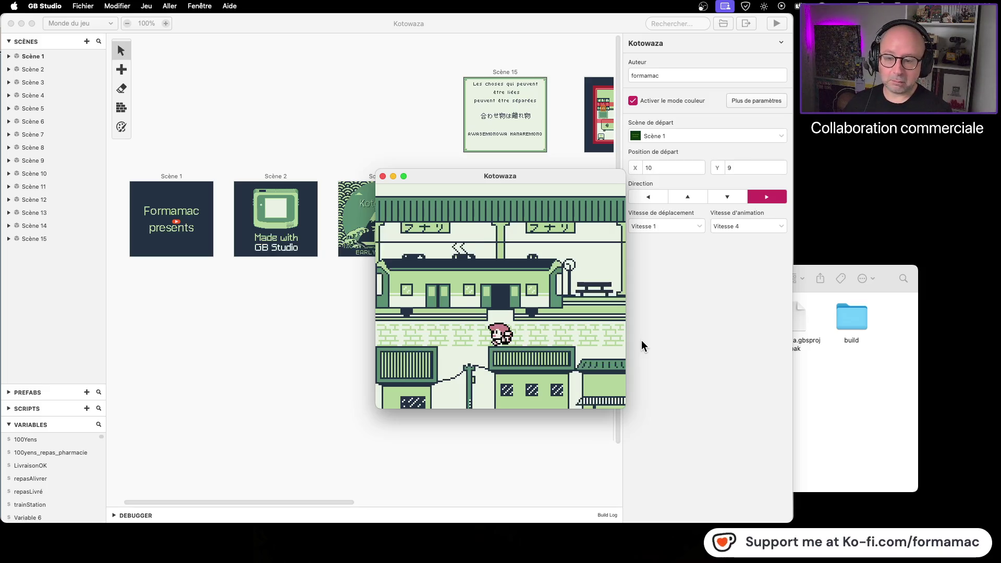
{"action": "key", "text": "Left"}
{"action": "key", "text": "Left"}
{"action": "key", "text": "Down"}
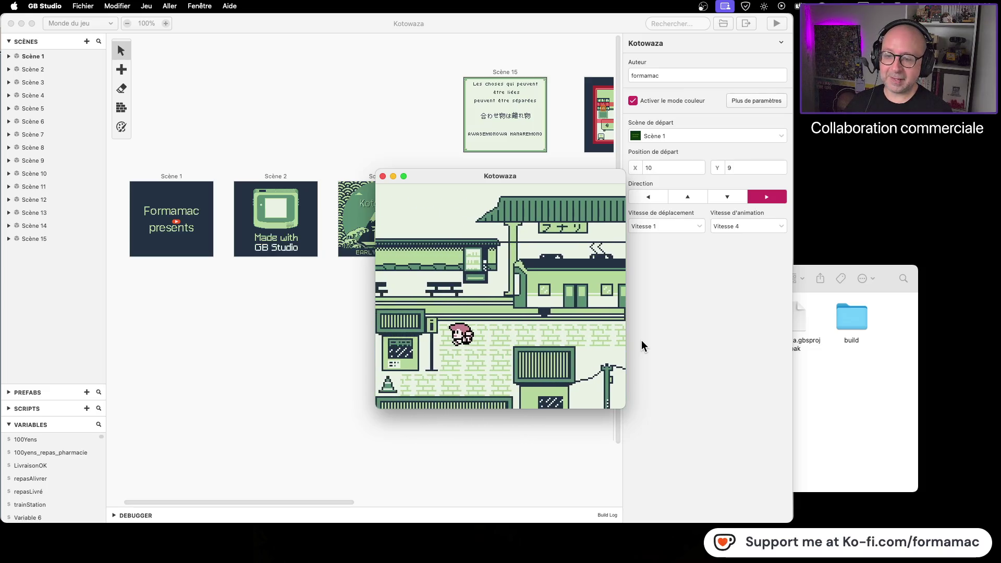
{"action": "key", "text": "Left"}
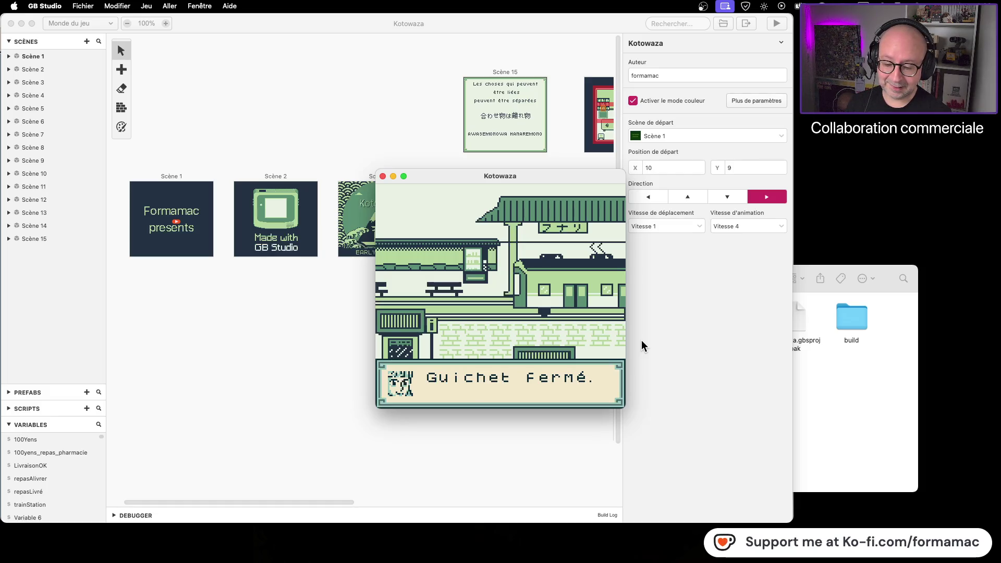
{"action": "key", "text": "z"}
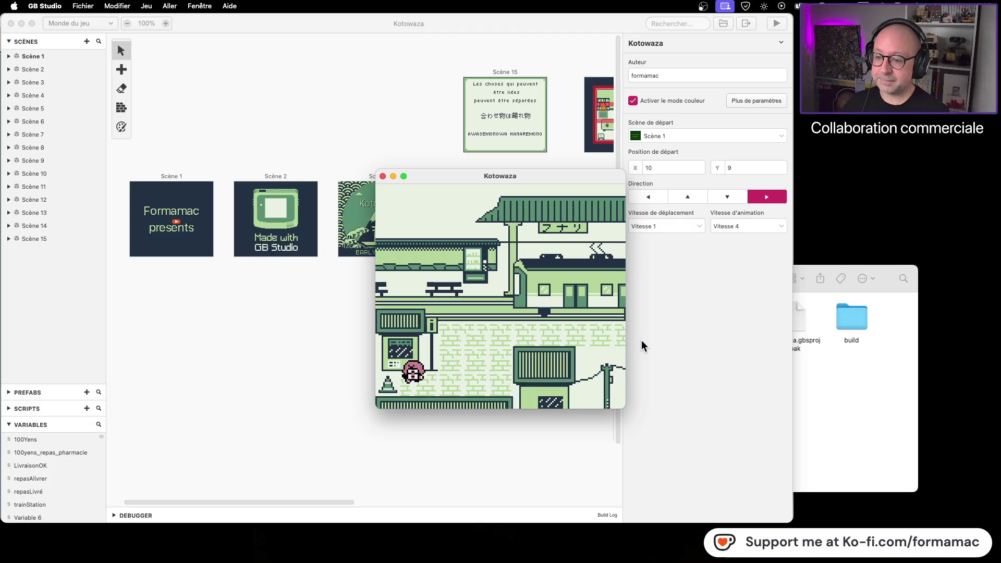
Walk the player right off the platform's edge into the next town scene
{"action": "key", "text": "Right"}
{"action": "key", "text": "Up"}
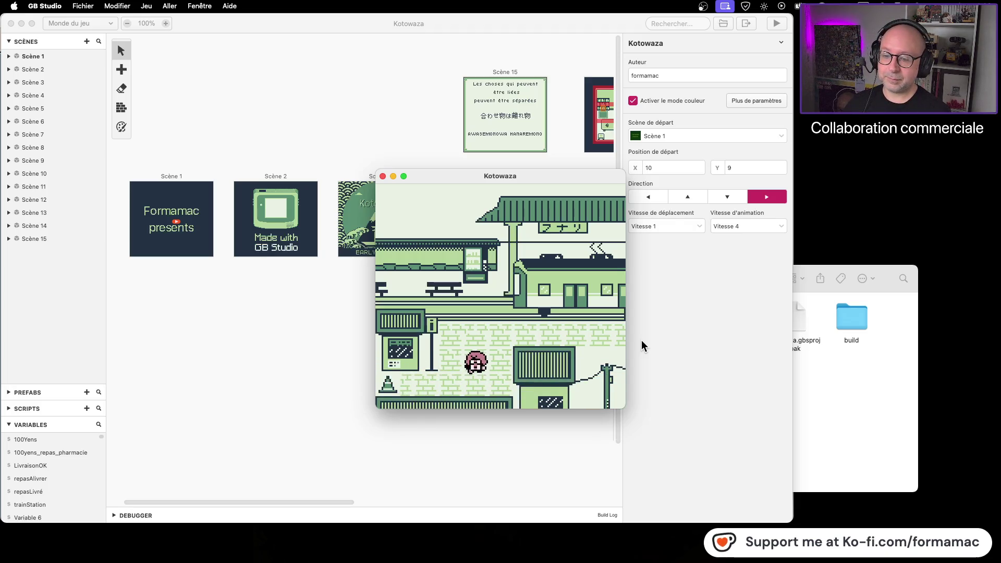
{"action": "key", "text": "Right"}
{"action": "key", "text": "Right"}
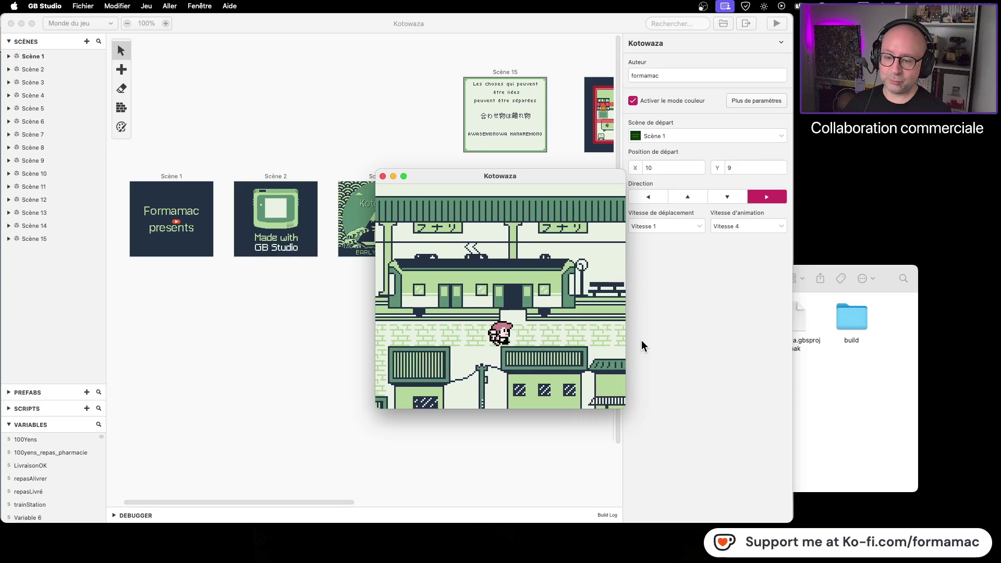
{"action": "key", "text": "Right"}
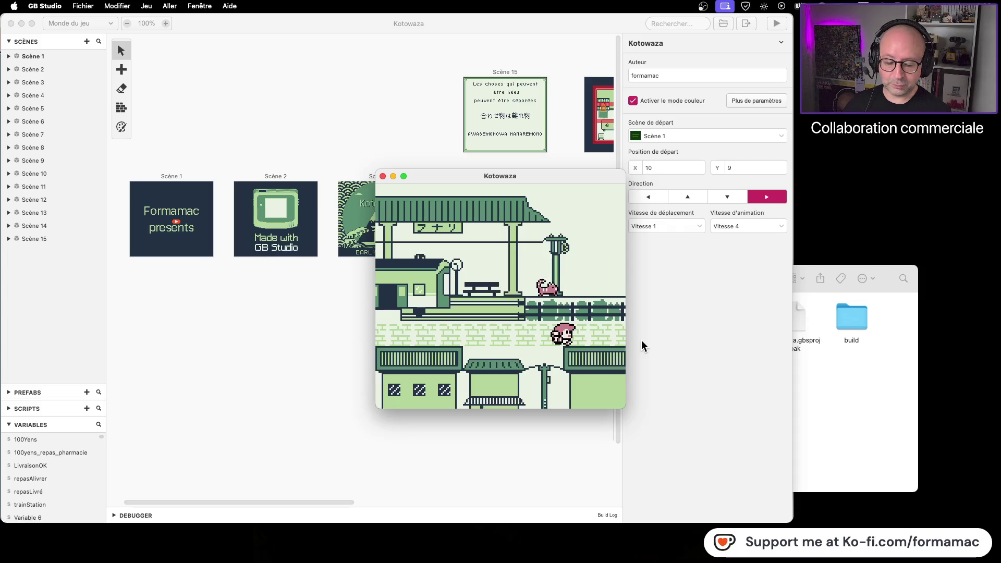
{"action": "key", "text": "Right"}
{"action": "key", "text": "Right"}
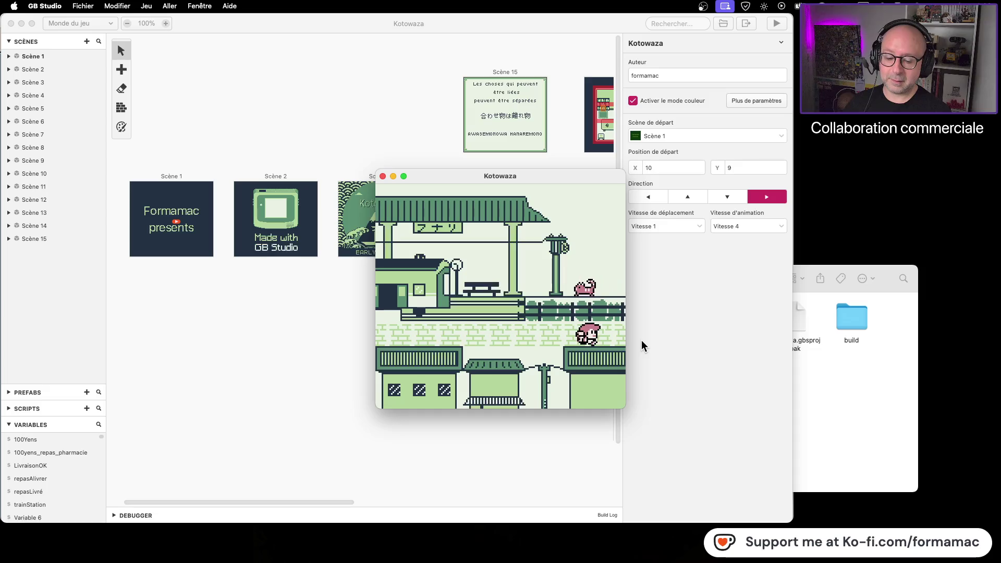
{"action": "key", "text": "Right"}
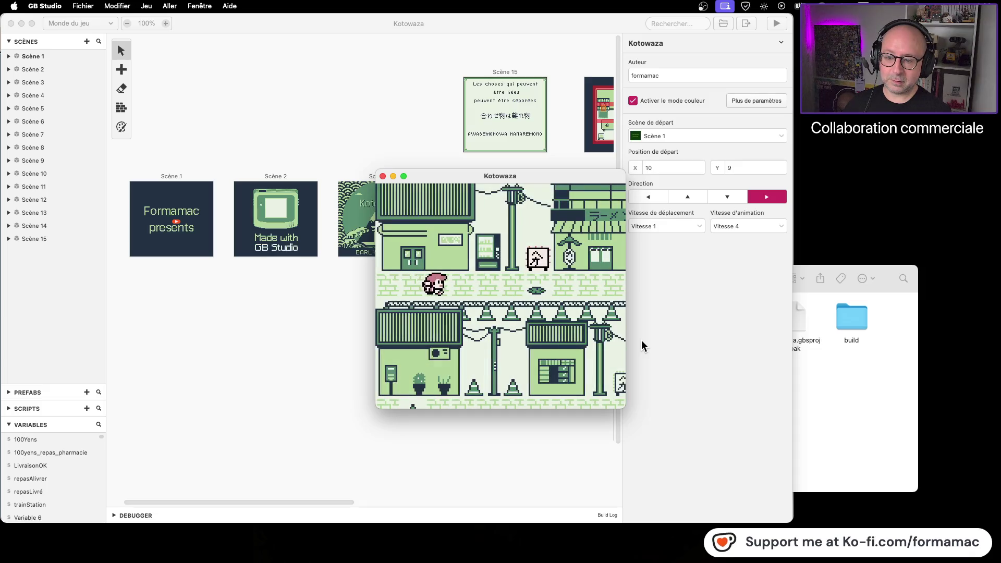
Walk the player right and down through the town streets to the thank-you end screen
{"action": "key", "text": "Right"}
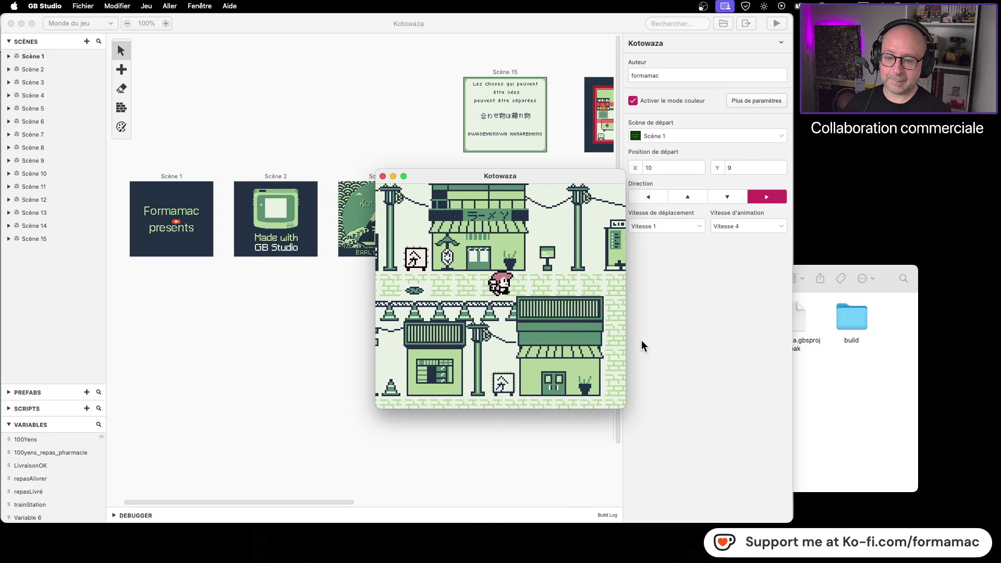
{"action": "key", "text": "Right"}
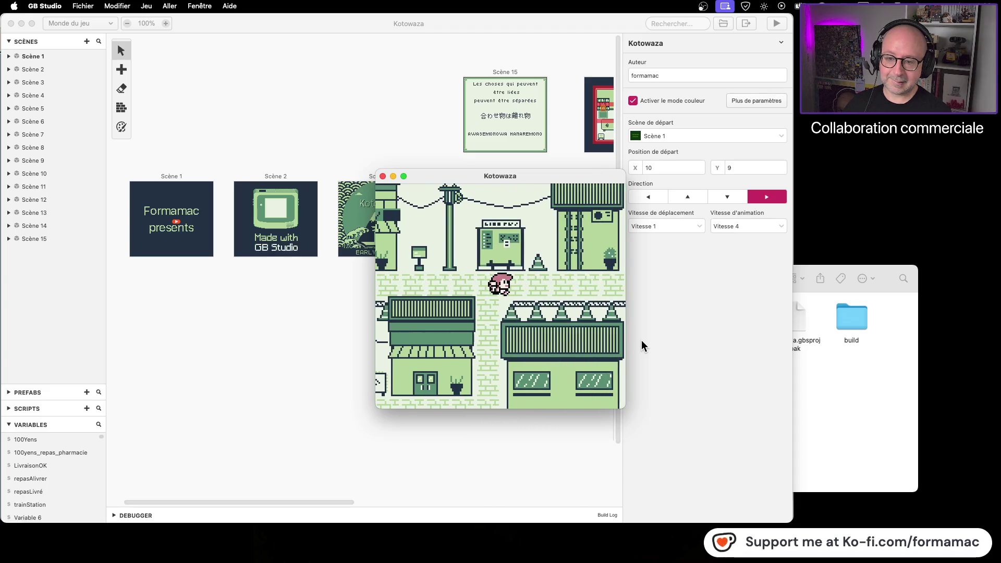
{"action": "key", "text": "Right"}
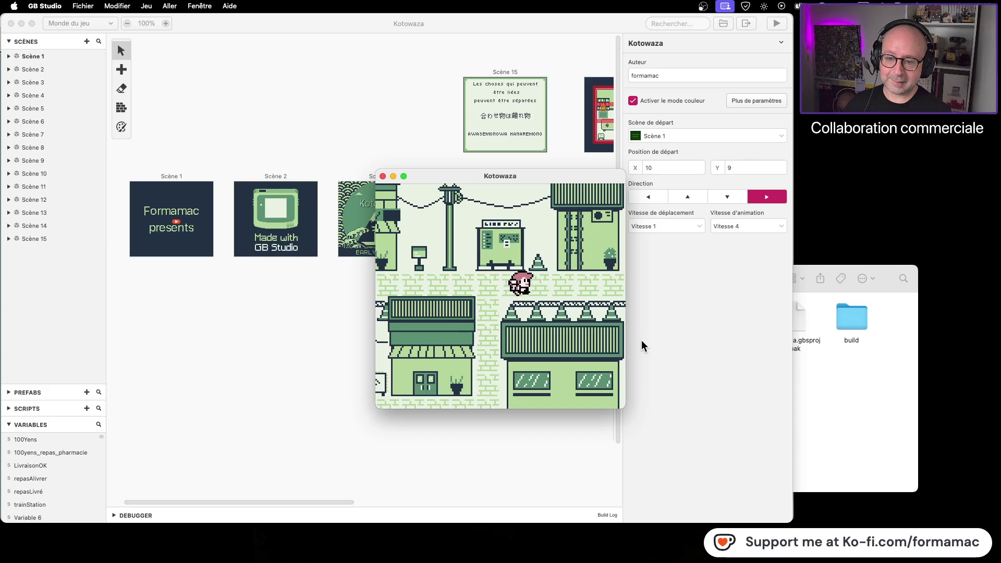
{"action": "key", "text": "Right"}
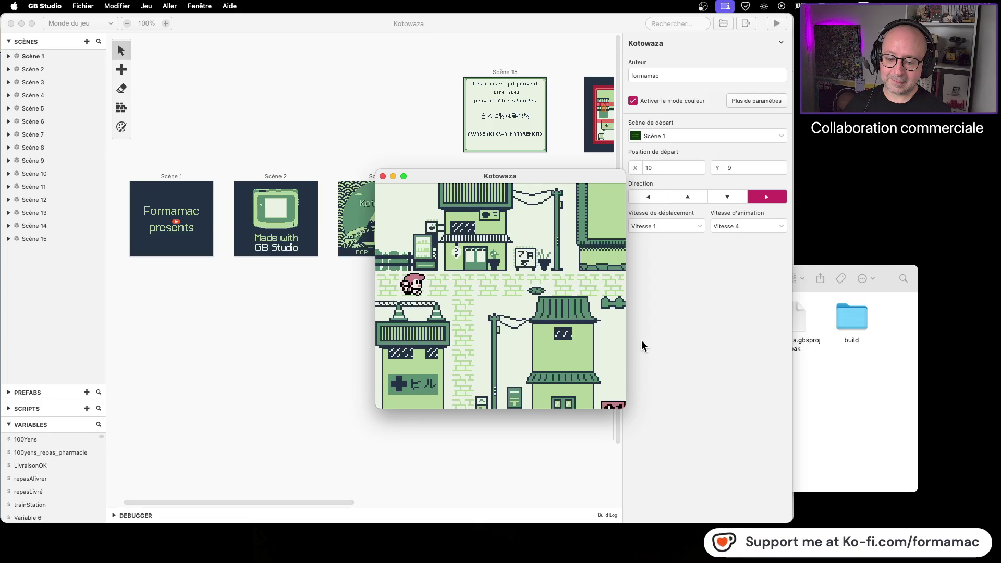
{"action": "key", "text": "Right"}
{"action": "key", "text": "Right"}
{"action": "key", "text": "Left"}
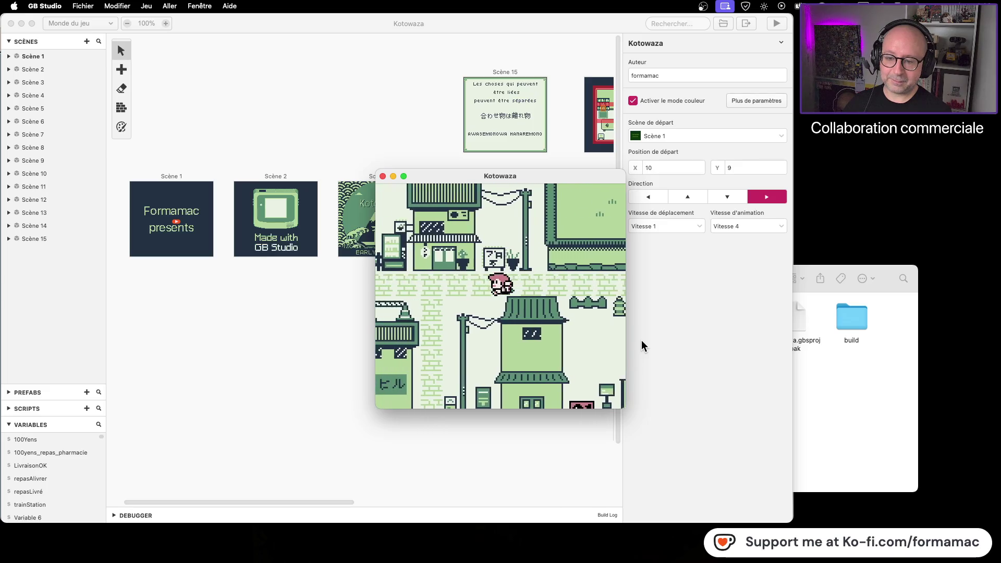
{"action": "key", "text": "Down"}
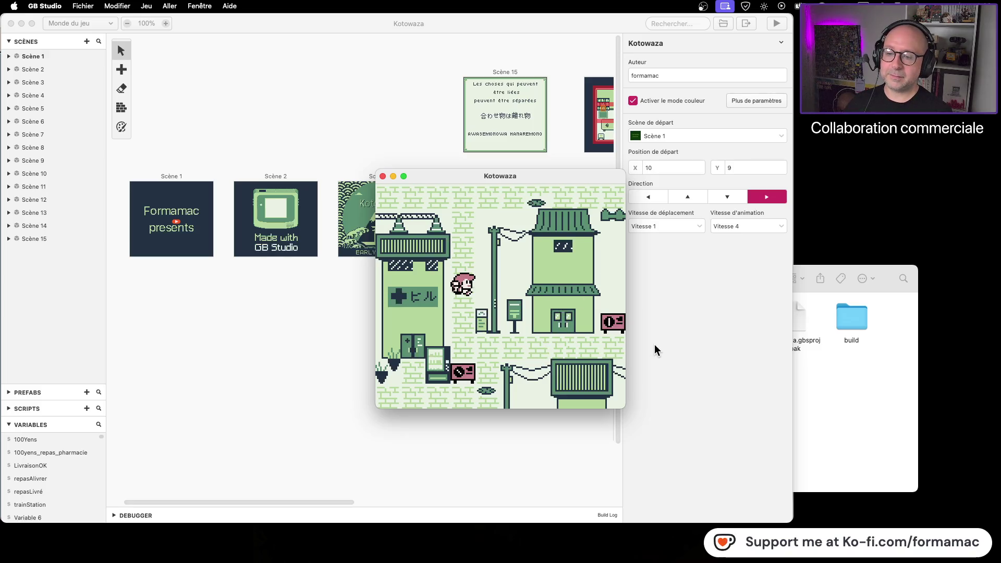
{"action": "key", "text": "Down"}
{"action": "key", "text": "Right"}
{"action": "key", "text": "Right"}
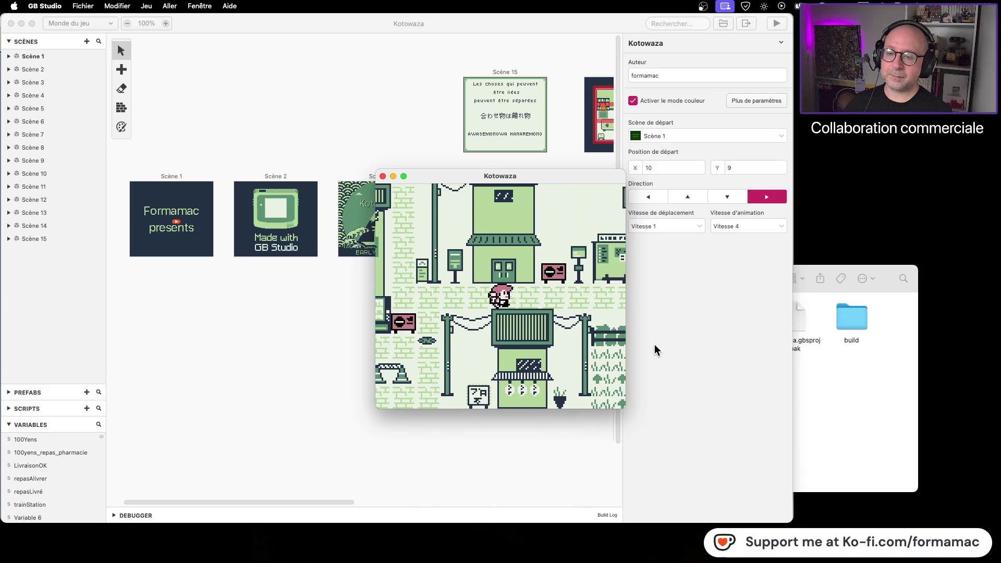
{"action": "key", "text": "Right"}
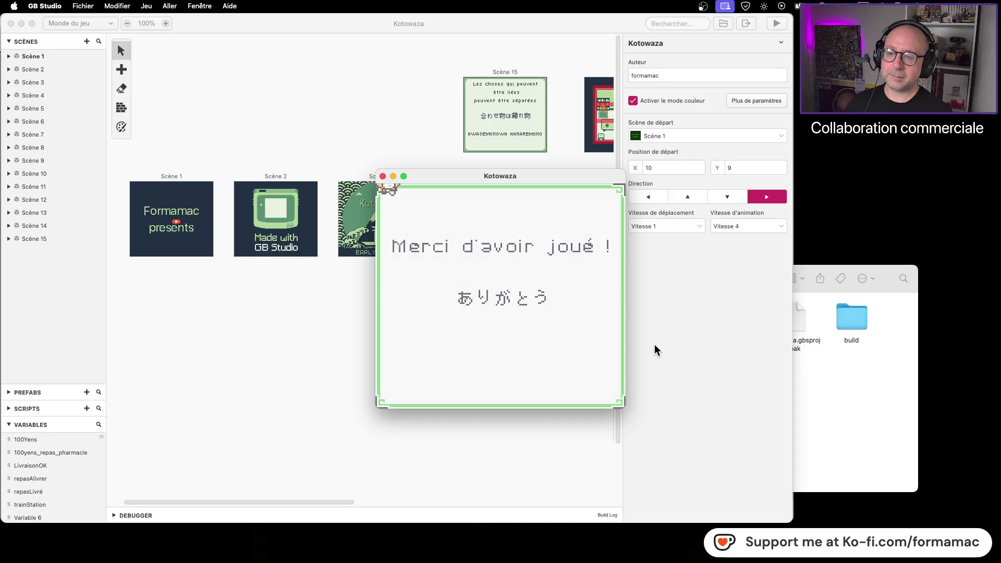
Close the game preview, select Scène 12, and start adding a new event to its script
{"action": "left_click", "coordinate": [382, 176]}
{"action": "scroll", "coordinate": [492, 363], "scroll_direction": "right", "scroll_amount": 10}
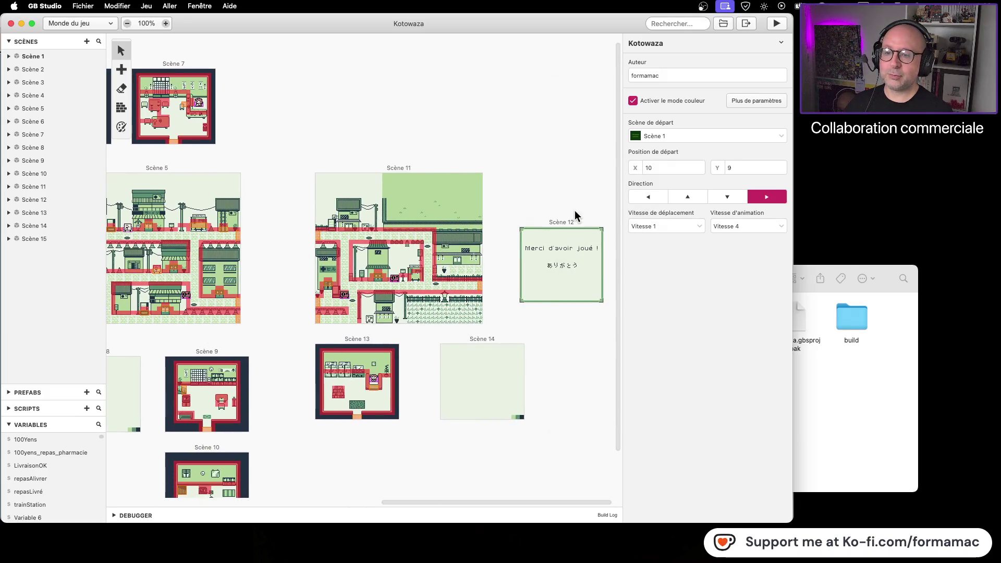
{"action": "left_click", "coordinate": [578, 222]}
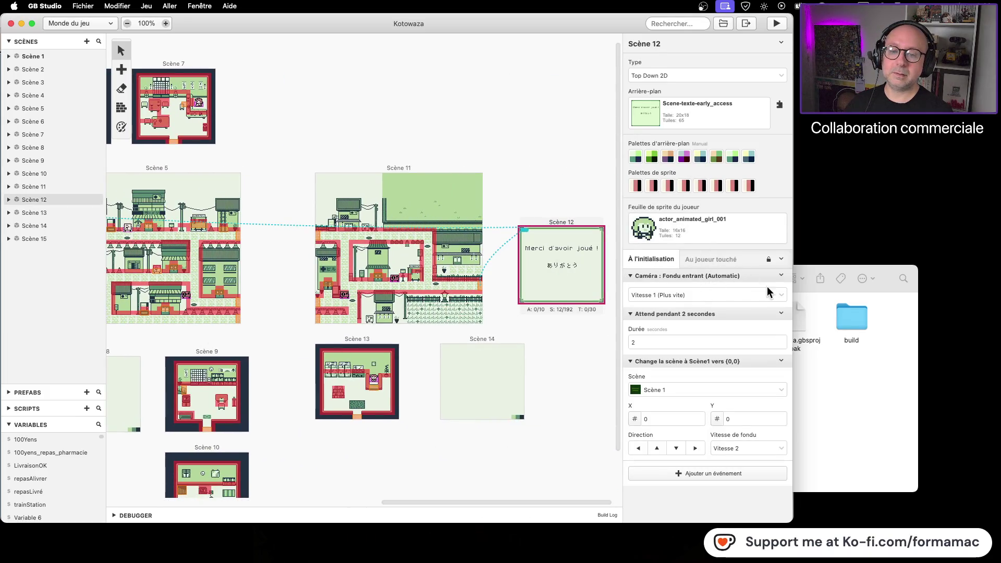
{"action": "left_click", "coordinate": [702, 474]}
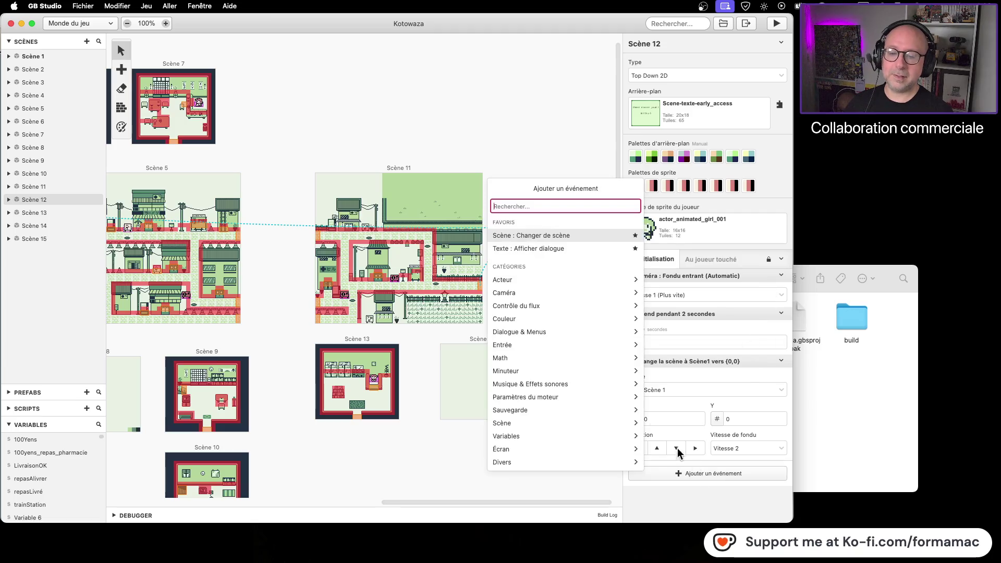
Add an Acteur : Masquer event that hides the player to Scène 12's startup script
{"action": "left_click", "coordinate": [552, 279]}
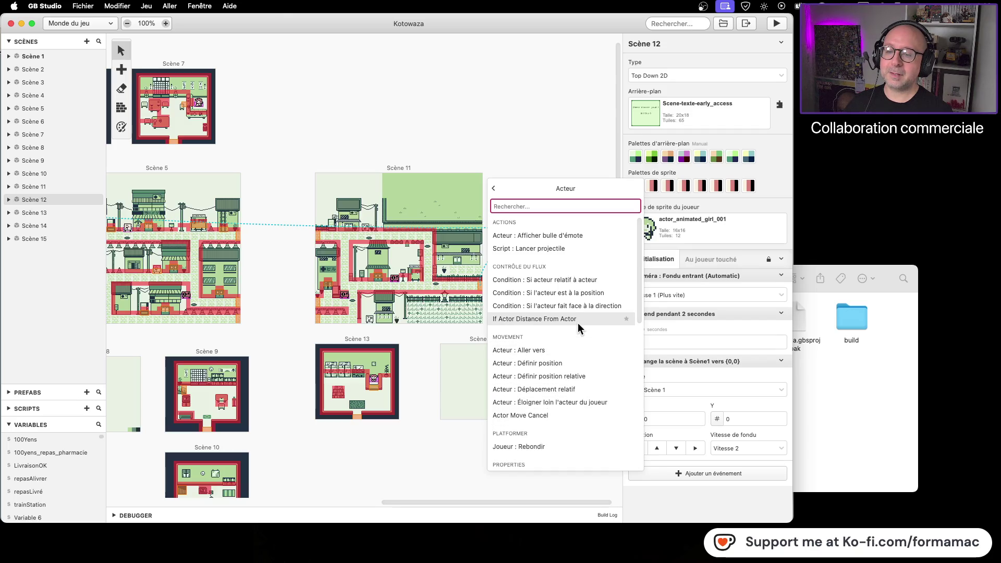
{"action": "scroll", "coordinate": [576, 322], "scroll_direction": "down", "scroll_amount": 5}
{"action": "scroll", "coordinate": [576, 322], "scroll_direction": "down", "scroll_amount": 5}
{"action": "scroll", "coordinate": [575, 322], "scroll_direction": "down", "scroll_amount": 2}
{"action": "scroll", "coordinate": [576, 322], "scroll_direction": "down", "scroll_amount": 3}
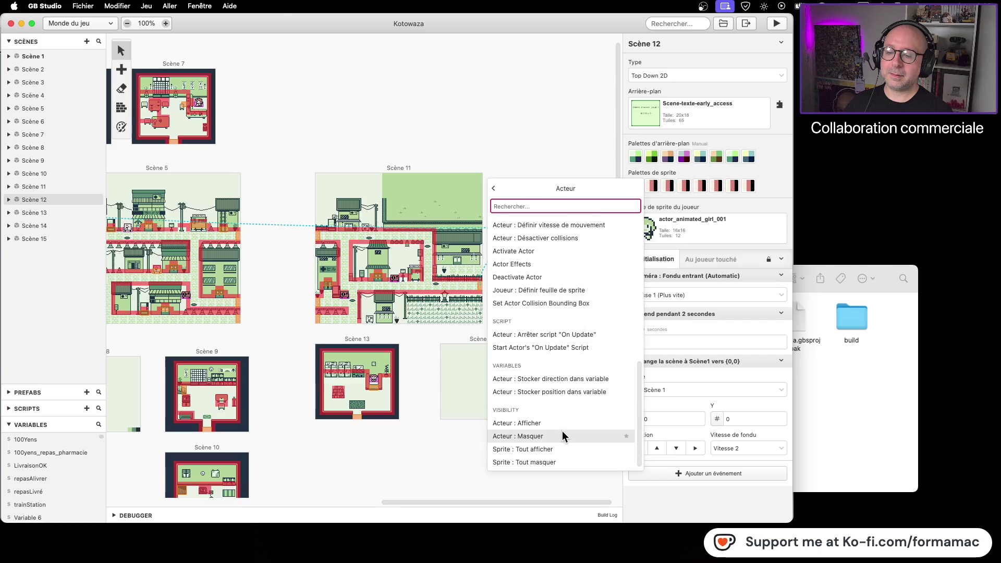
{"action": "left_click", "coordinate": [562, 431]}
Move the hide-player event above Caméra : Fondu entrant and save the project
{"action": "mouse_move", "coordinate": [675, 466]}
{"action": "left_mouse_down"}
{"action": "mouse_move", "coordinate": [695, 342]}
{"action": "mouse_move", "coordinate": [690, 282]}
{"action": "mouse_move", "coordinate": [686, 317]}
{"action": "left_mouse_up"}
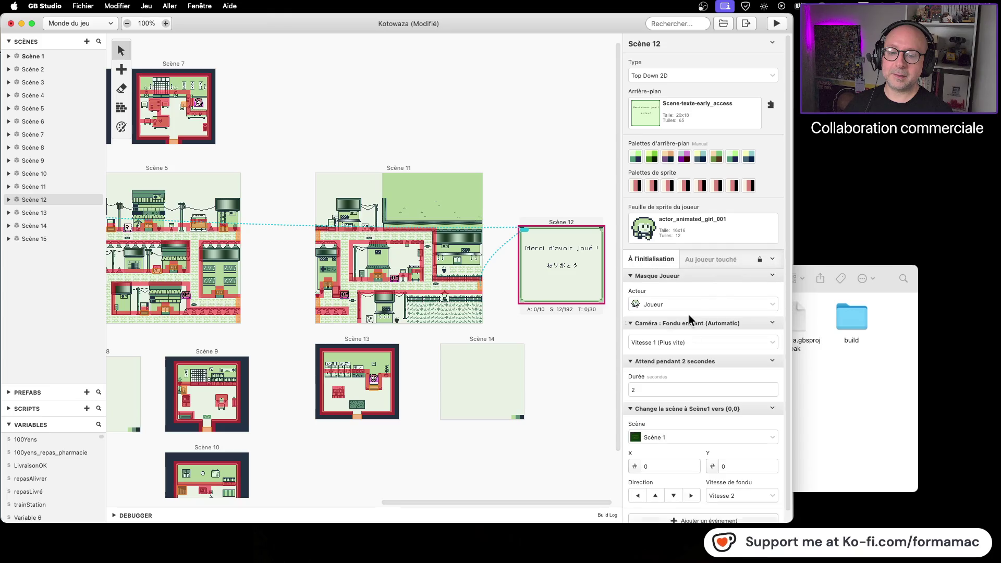
{"action": "left_click", "coordinate": [563, 355]}
{"action": "key", "text": "super+s"}
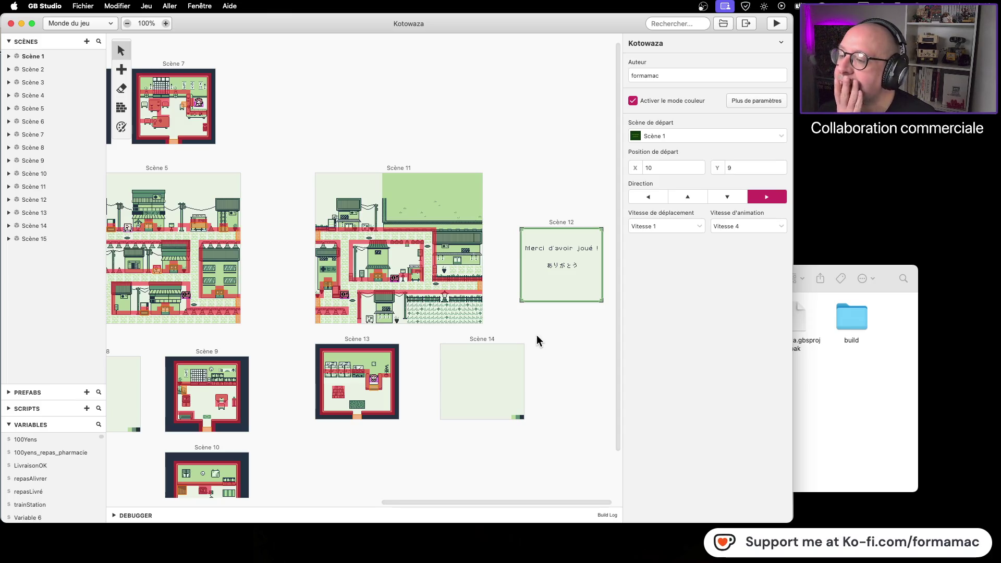
Pan across the world canvas to review Scènes 15, 6, 4 and the other scenes
{"action": "left_click_drag", "start_coordinate": [268, 352], "coordinate": [511, 351]}
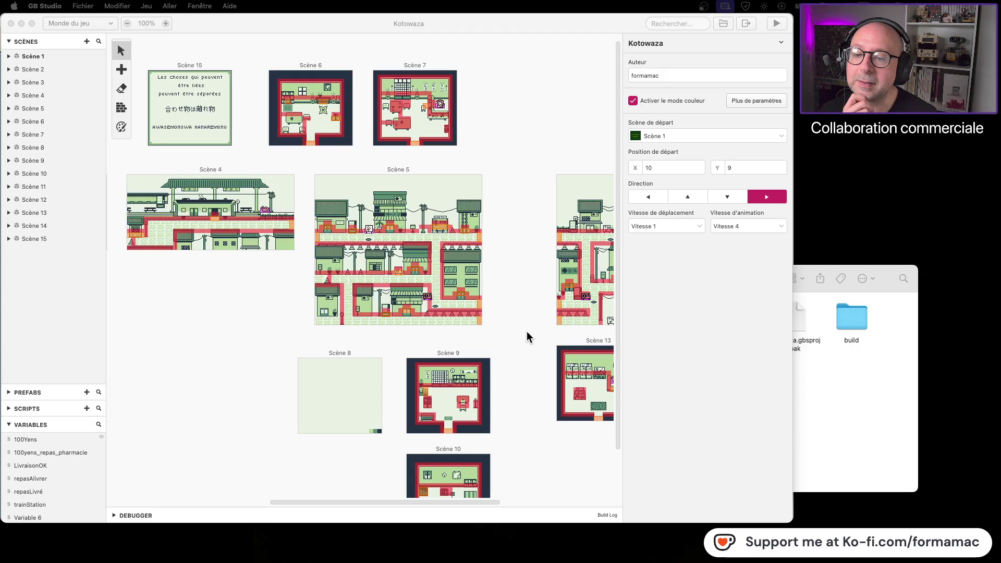
{"action": "scroll", "coordinate": [526, 332], "scroll_direction": "right", "scroll_amount": 5}
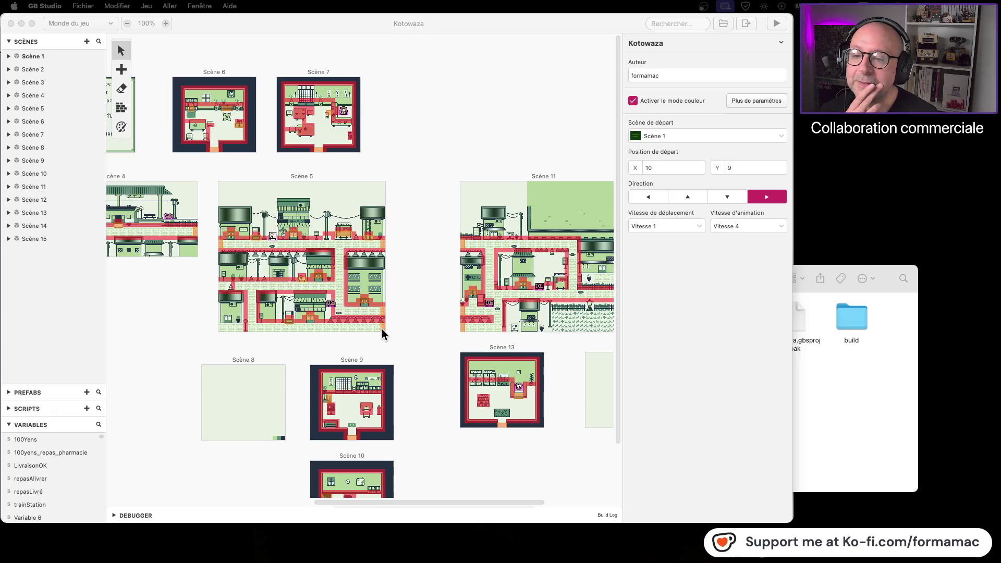
{"action": "left_click", "coordinate": [419, 328]}
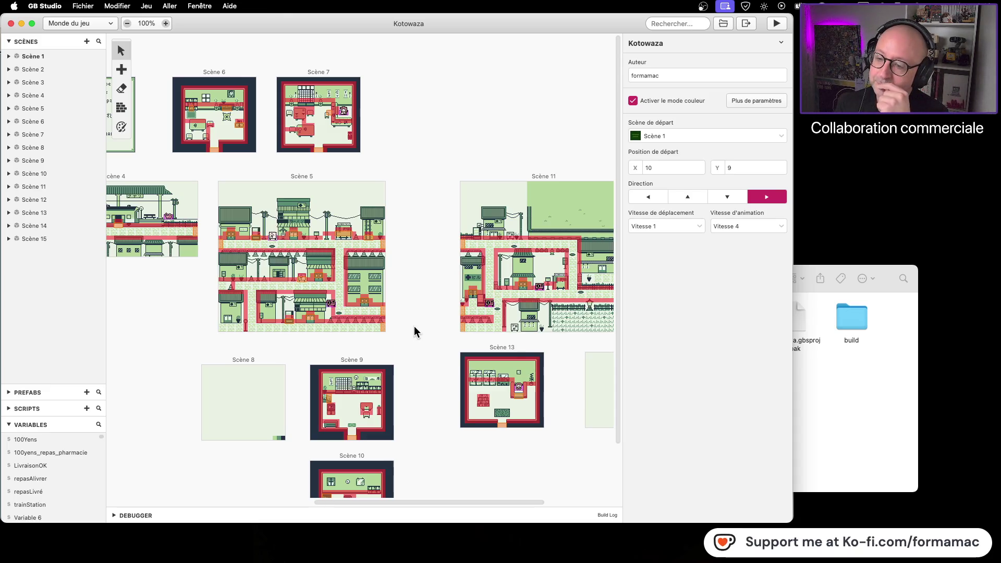
{"action": "scroll", "coordinate": [398, 311], "scroll_direction": "down", "scroll_amount": 3}
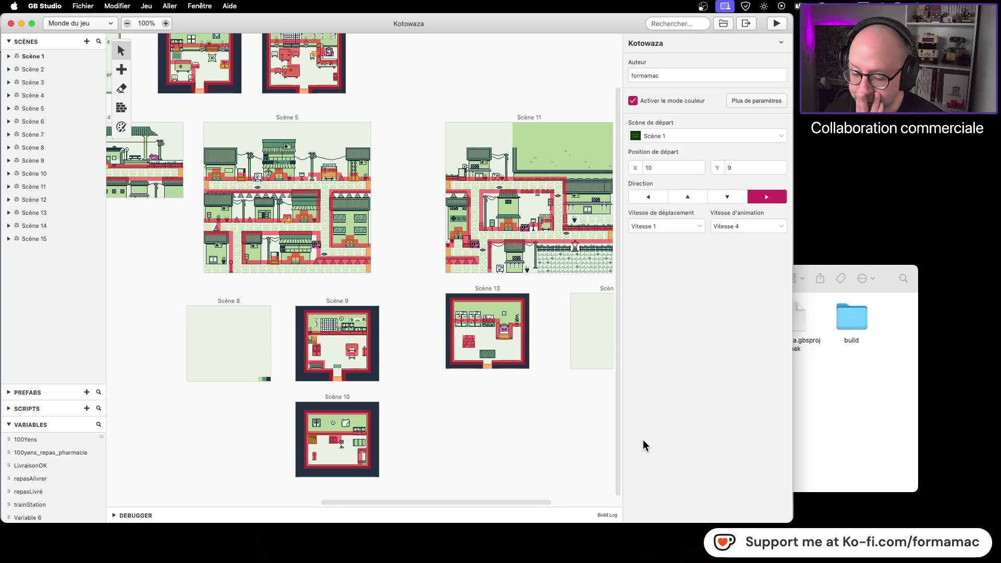
Browse from the project folders through Graphismes into Assets - Japanese Style GB's Exemples folder
{"action": "left_click", "coordinate": [839, 401]}
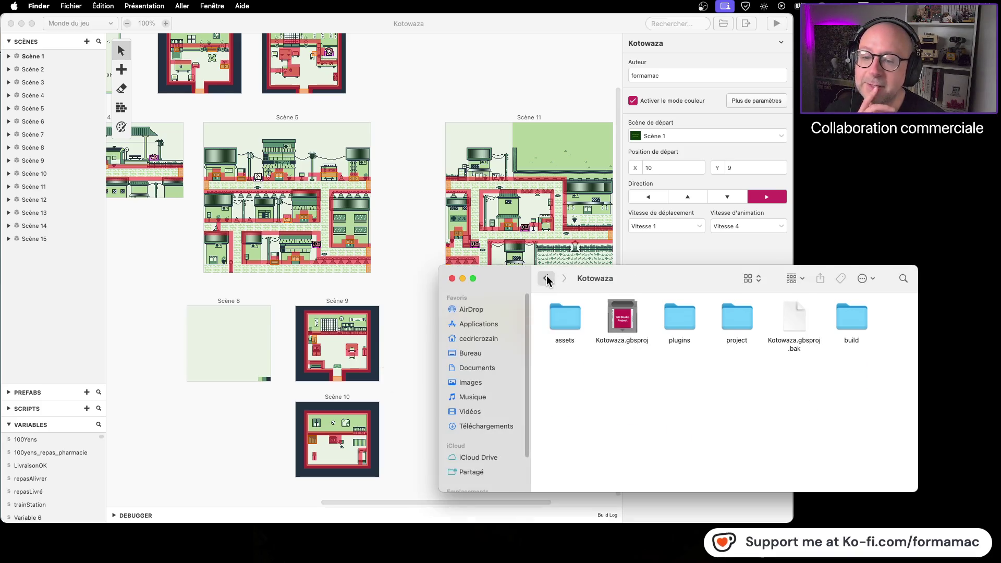
{"action": "left_click", "coordinate": [546, 280]}
{"action": "double_click", "coordinate": [564, 318]}
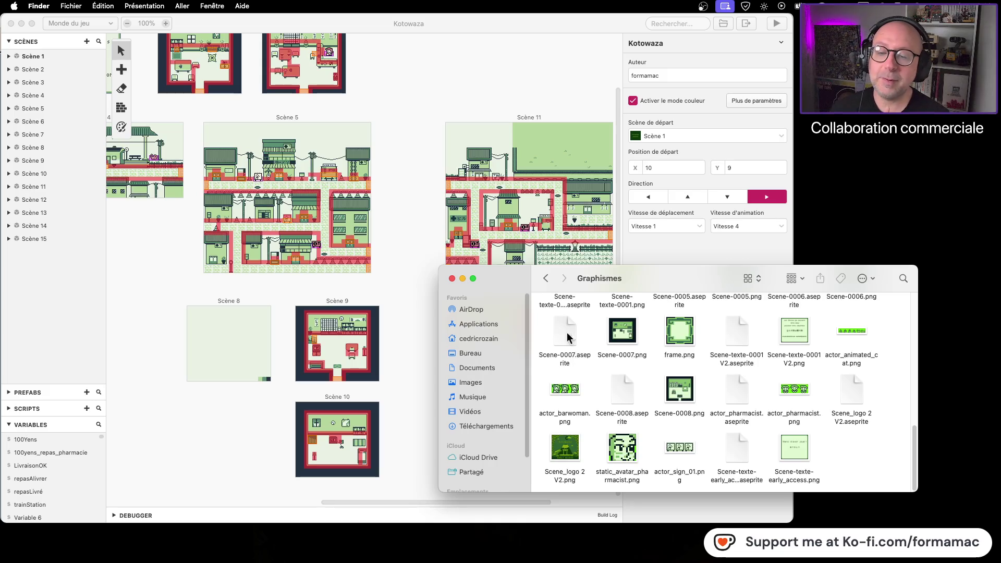
{"action": "left_click", "coordinate": [545, 278]}
{"action": "double_click", "coordinate": [735, 319]}
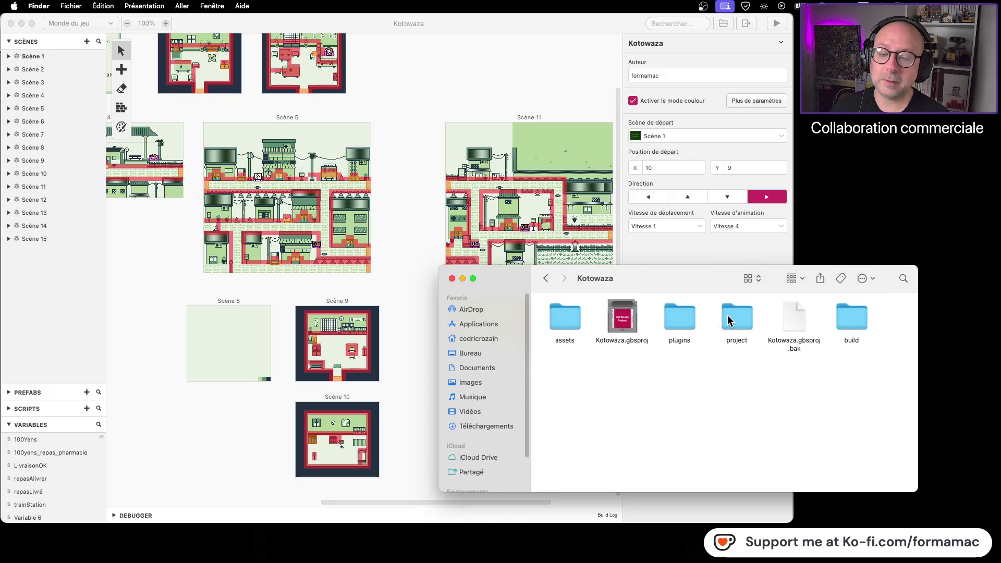
{"action": "left_click", "coordinate": [546, 278]}
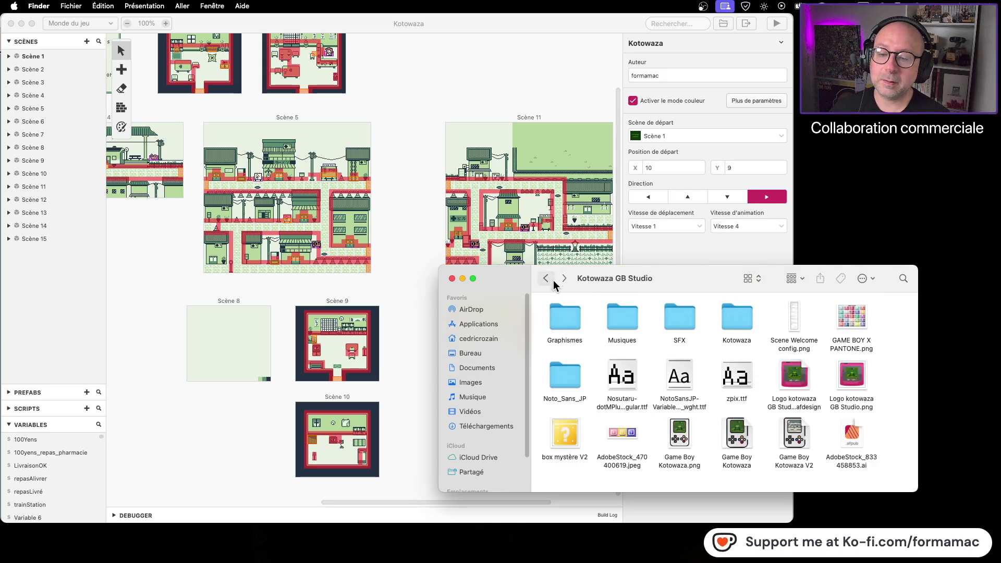
{"action": "double_click", "coordinate": [565, 318]}
{"action": "scroll", "coordinate": [565, 324], "scroll_direction": "up", "scroll_amount": 10}
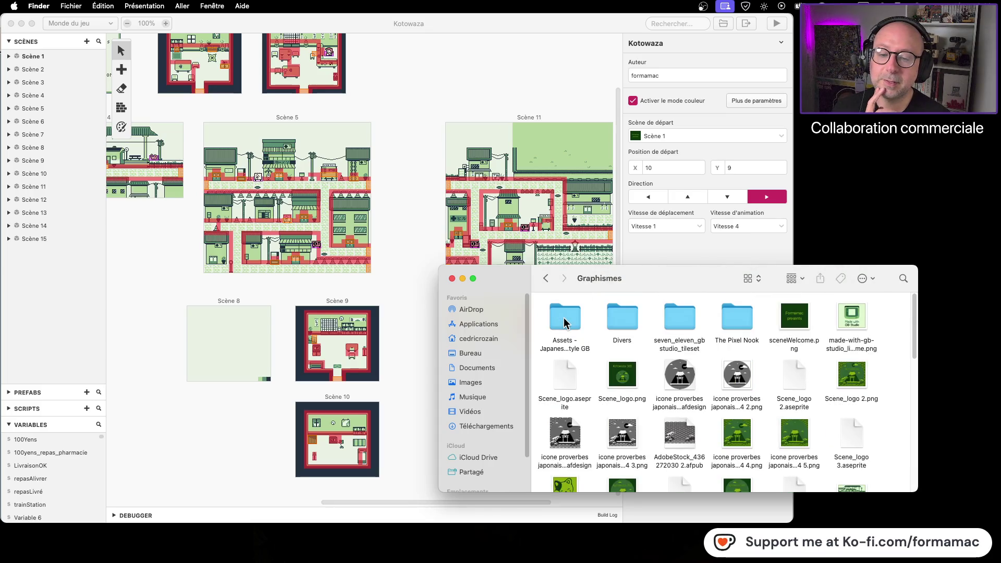
{"action": "double_click", "coordinate": [564, 322]}
{"action": "double_click", "coordinate": [565, 323]}
Quick Look the example maps: Temple Park, HousePlayerRDC, Shop, Street1, Street2 and House N°2 images
{"action": "left_click", "coordinate": [565, 437]}
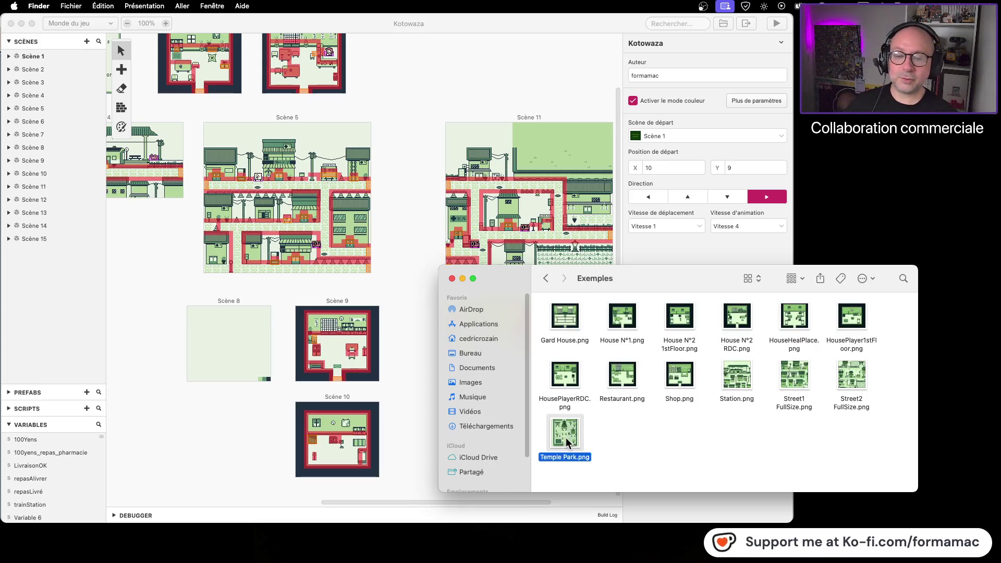
{"action": "key", "text": "space"}
{"action": "key", "text": "Up"}
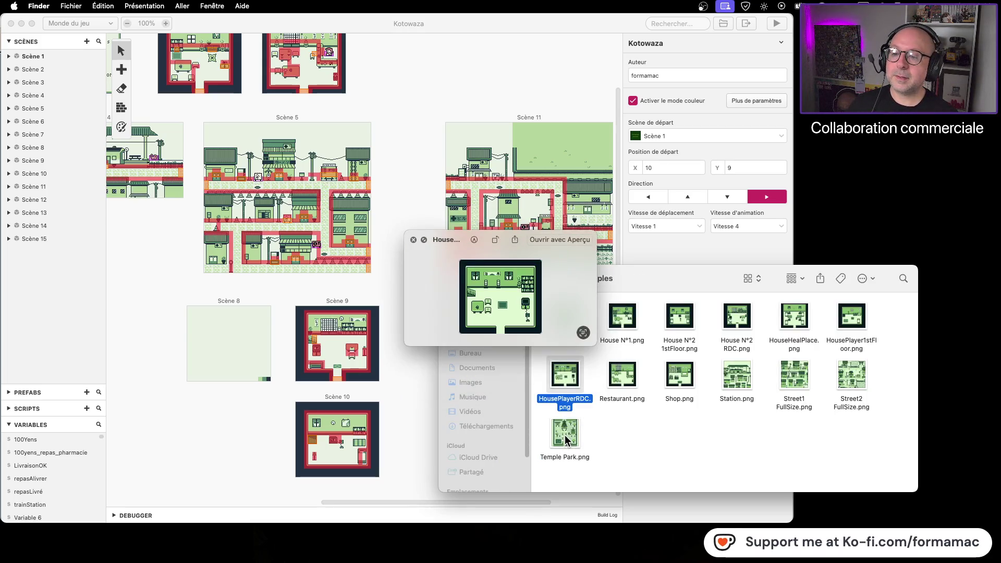
{"action": "key", "text": "Right"}
{"action": "key", "text": "Right"}
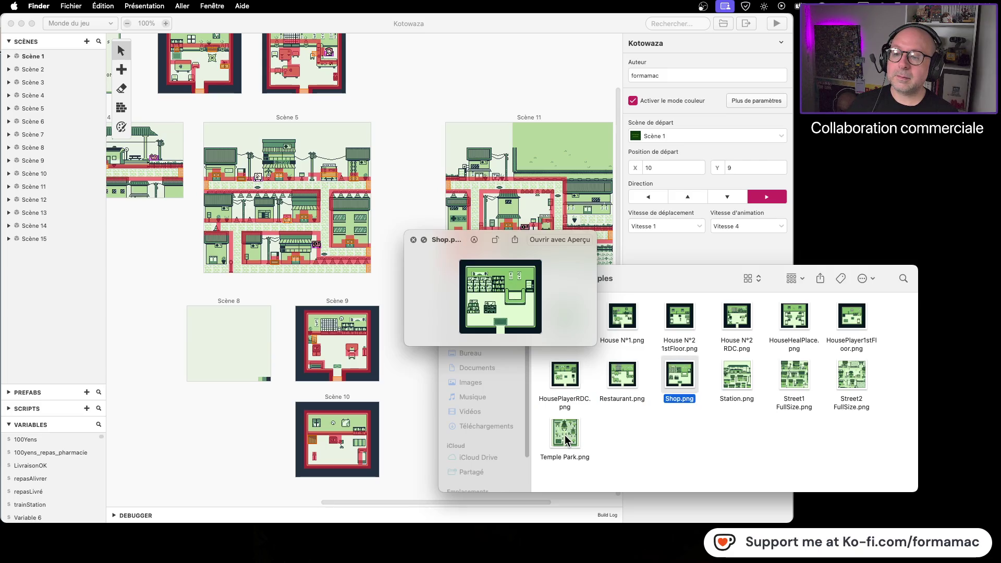
{"action": "key", "text": "Right"}
{"action": "key", "text": "Right"}
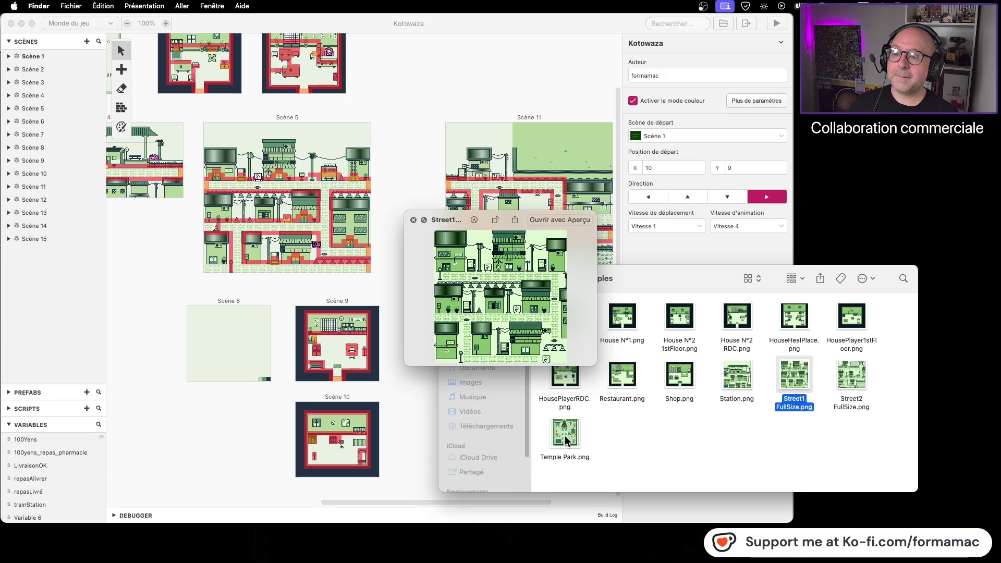
{"action": "key", "text": "Right"}
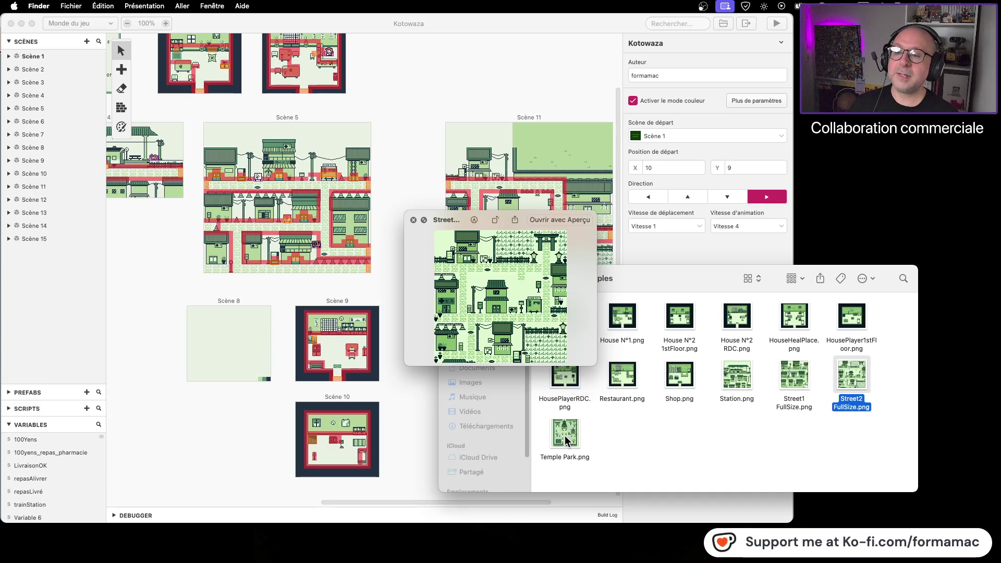
{"action": "key", "text": "Up"}
{"action": "key", "text": "Left"}
{"action": "key", "text": "Left"}
{"action": "key", "text": "Left"}
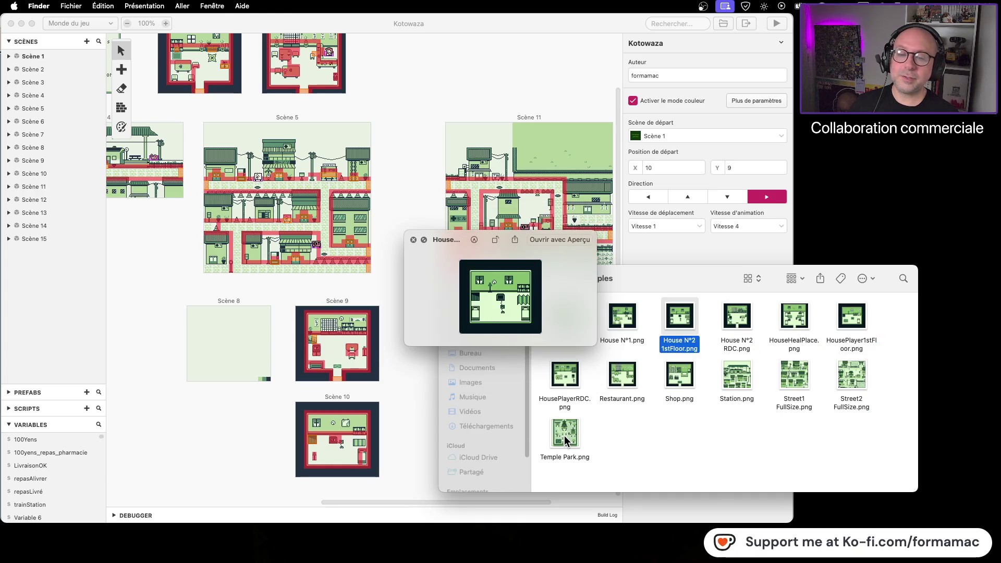
{"action": "key", "text": "Right"}
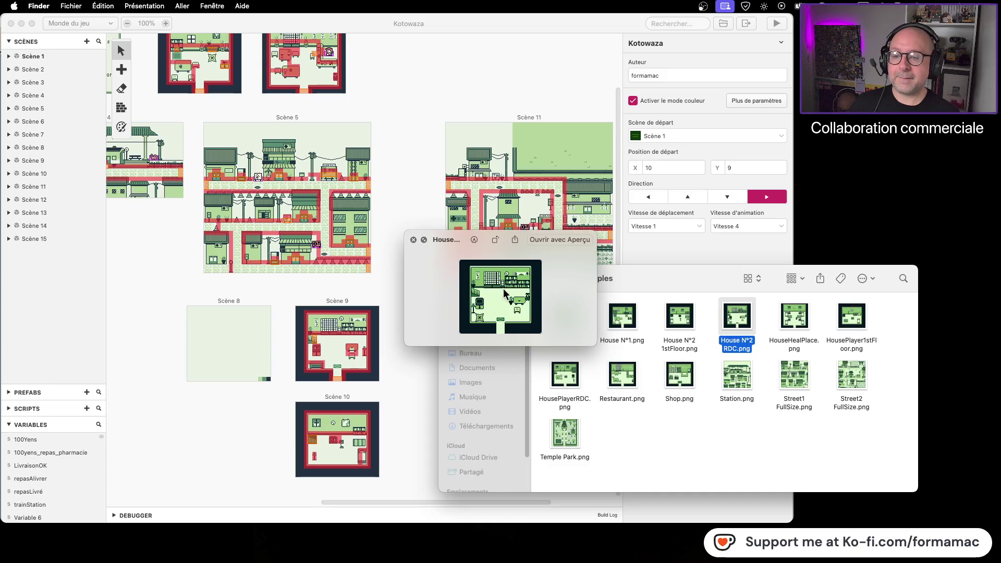
Close the preview and return to the Assets - Japanese Style GB folder
{"action": "left_click", "coordinate": [414, 239]}
{"action": "left_click", "coordinate": [640, 423]}
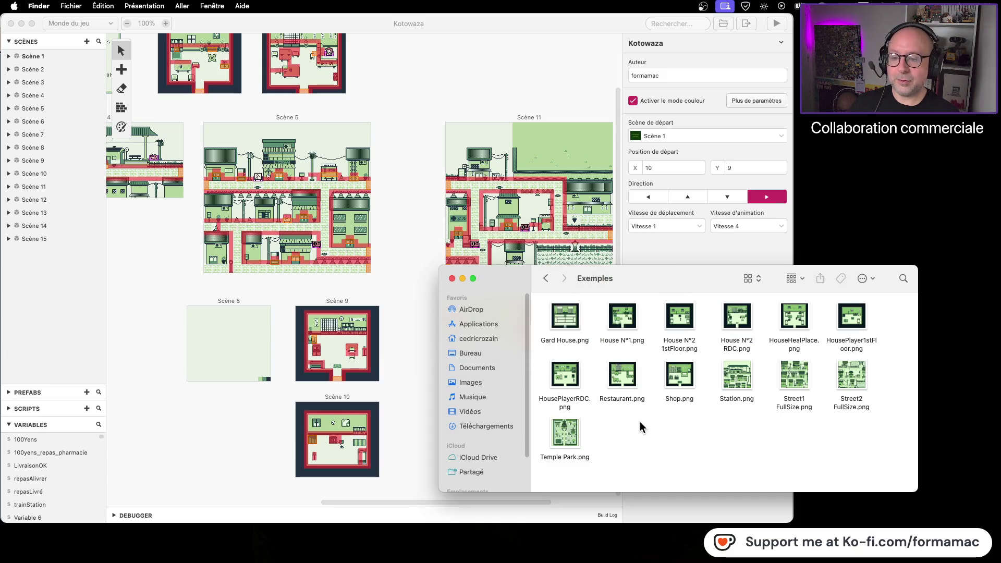
{"action": "left_click", "coordinate": [545, 279]}
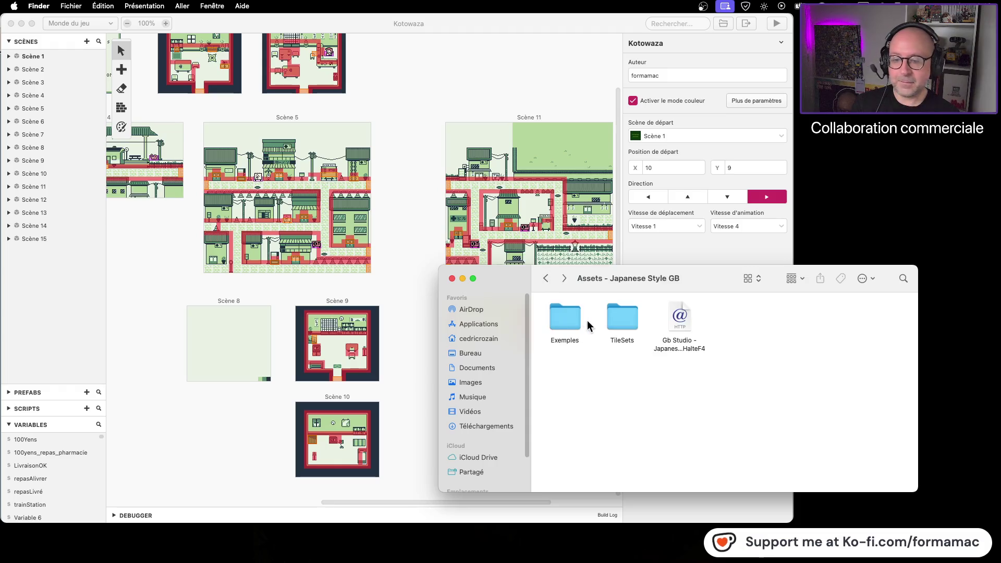
{"action": "double_click", "coordinate": [615, 318]}
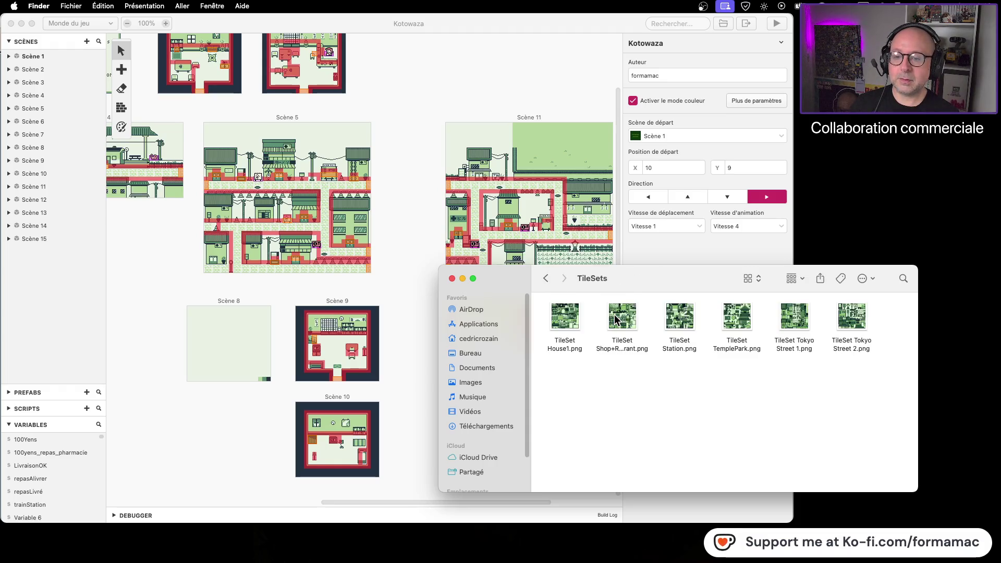
{"action": "left_click", "coordinate": [575, 317]}
{"action": "key", "text": "space"}
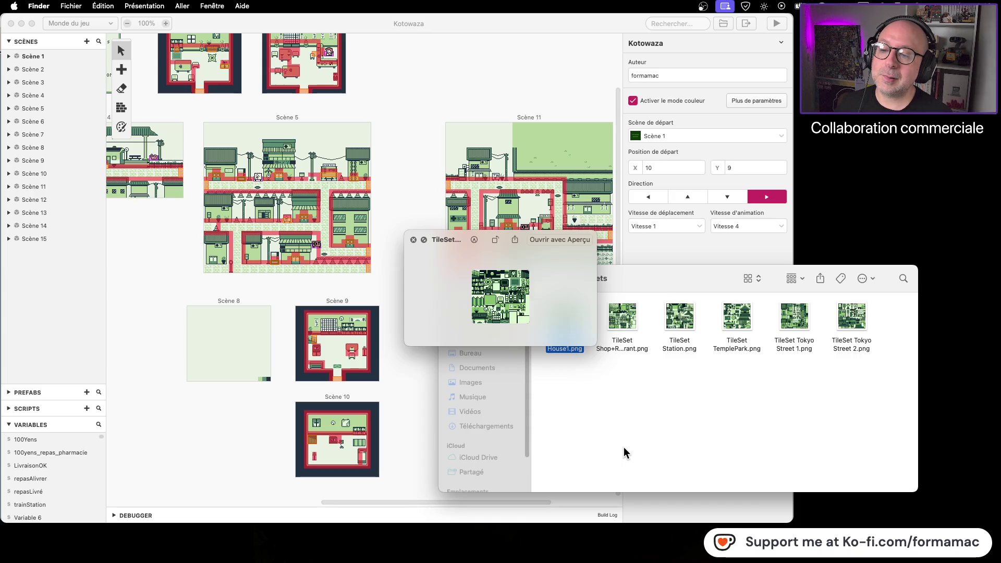
{"action": "key", "text": "space"}
{"action": "left_click", "coordinate": [855, 318]}
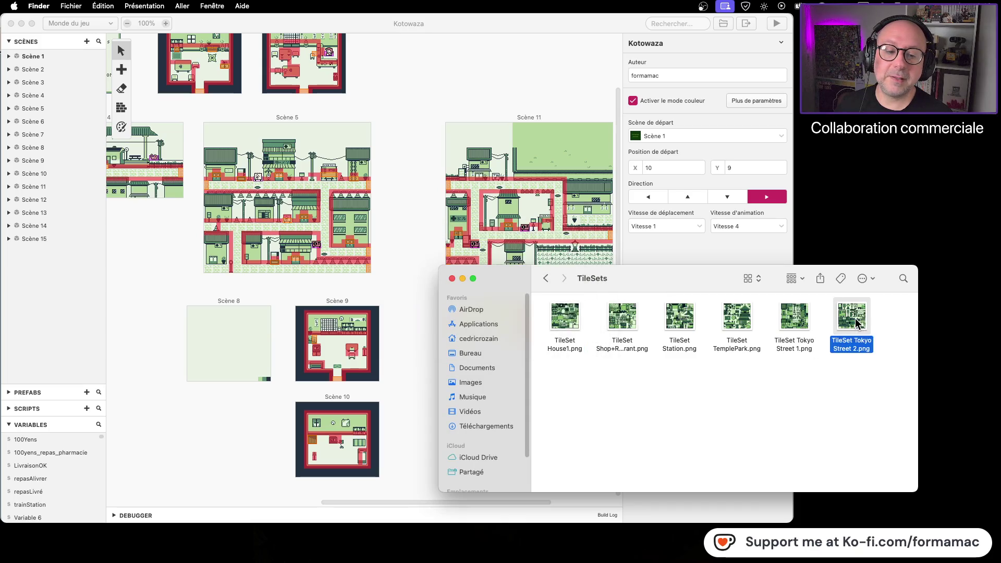
{"action": "key", "text": "space"}
{"action": "key", "text": "Left"}
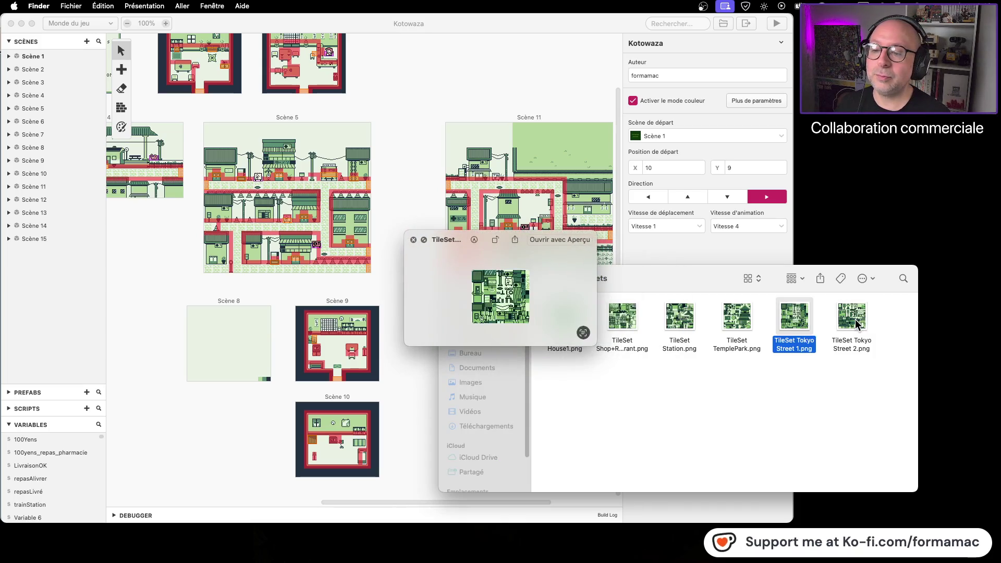
{"action": "key", "text": "Left"}
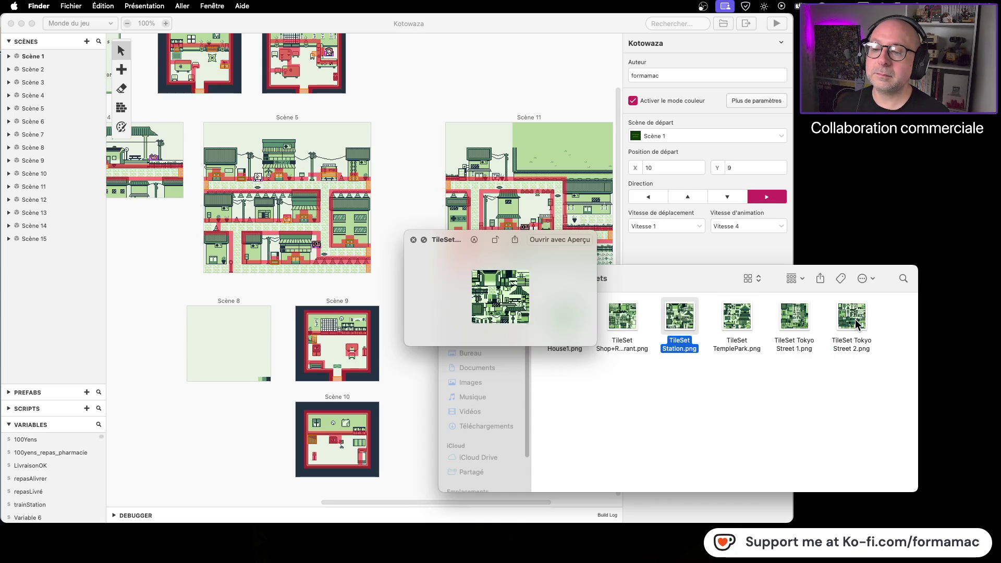
{"action": "key", "text": "Left"}
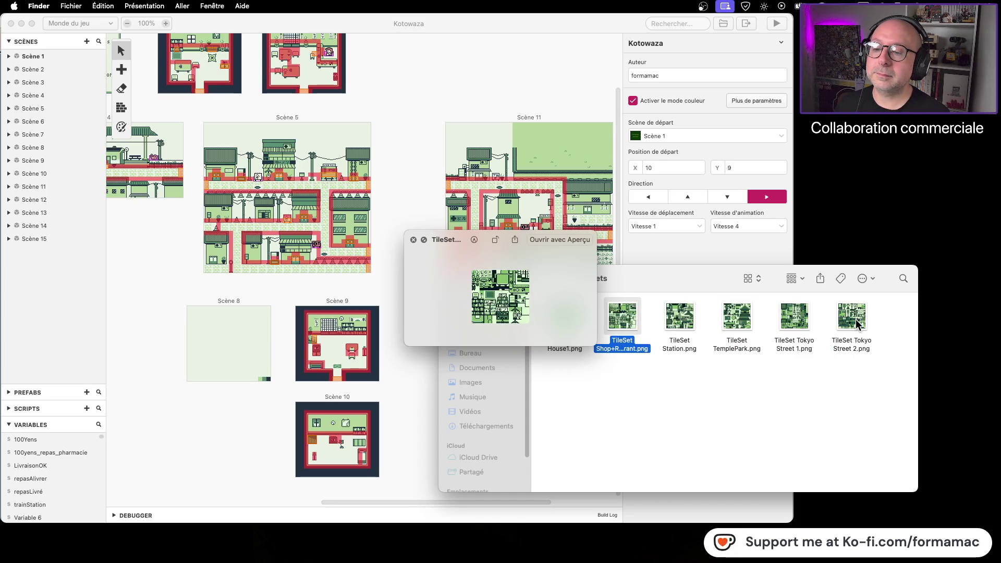
{"action": "key", "text": "space"}
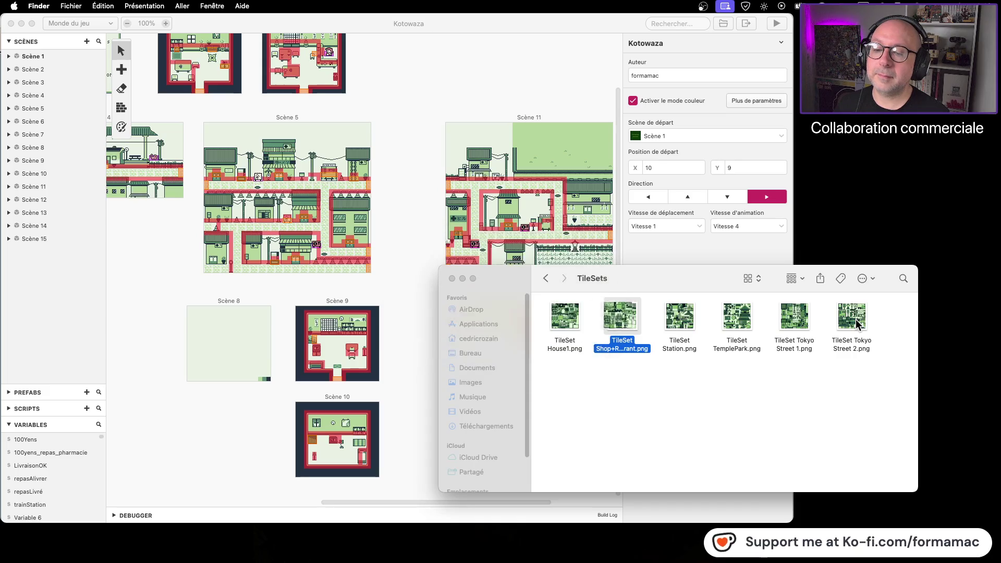
{"action": "left_click", "coordinate": [548, 279]}
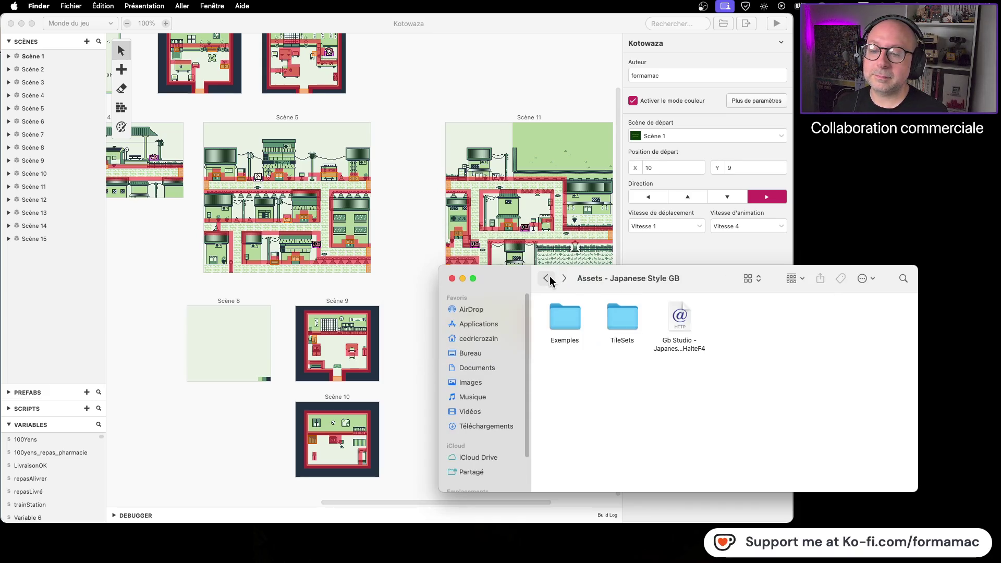
Preview BitsAndBobs(no_scale).png in the Divers folder, then return to Graphismes
{"action": "left_click", "coordinate": [549, 279]}
{"action": "double_click", "coordinate": [620, 319]}
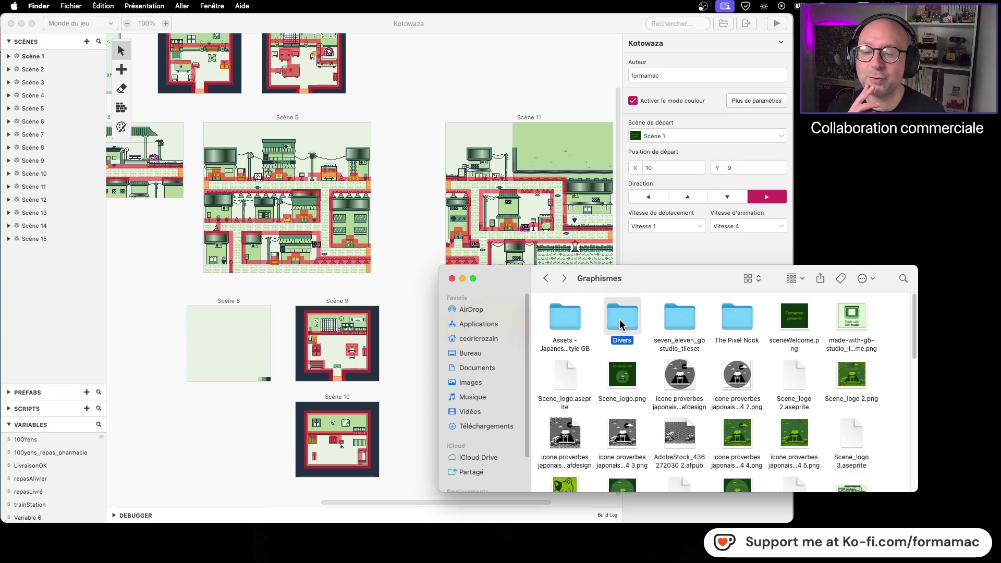
{"action": "left_click", "coordinate": [621, 374]}
{"action": "left_click", "coordinate": [620, 323]}
{"action": "key", "text": "space"}
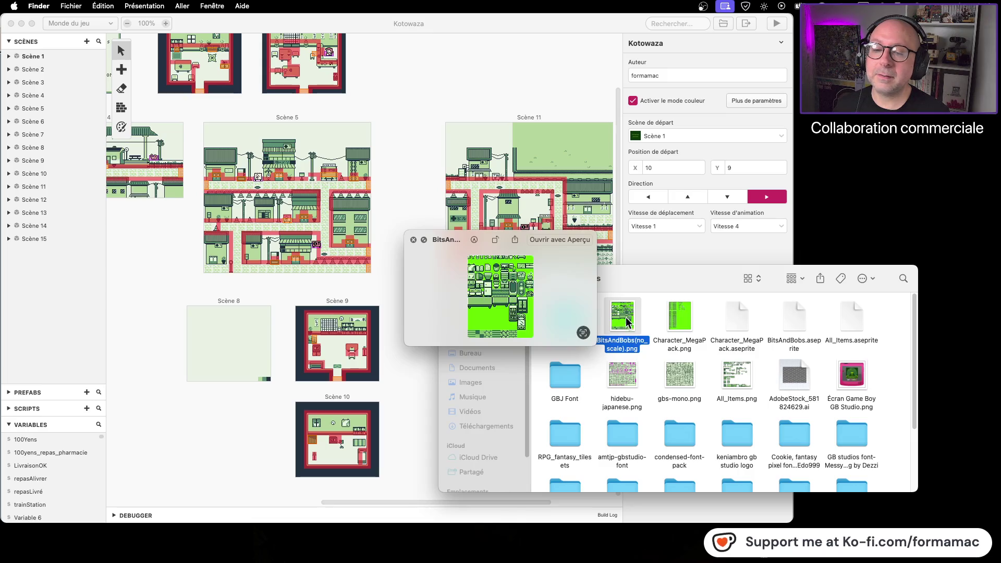
{"action": "key", "text": "space"}
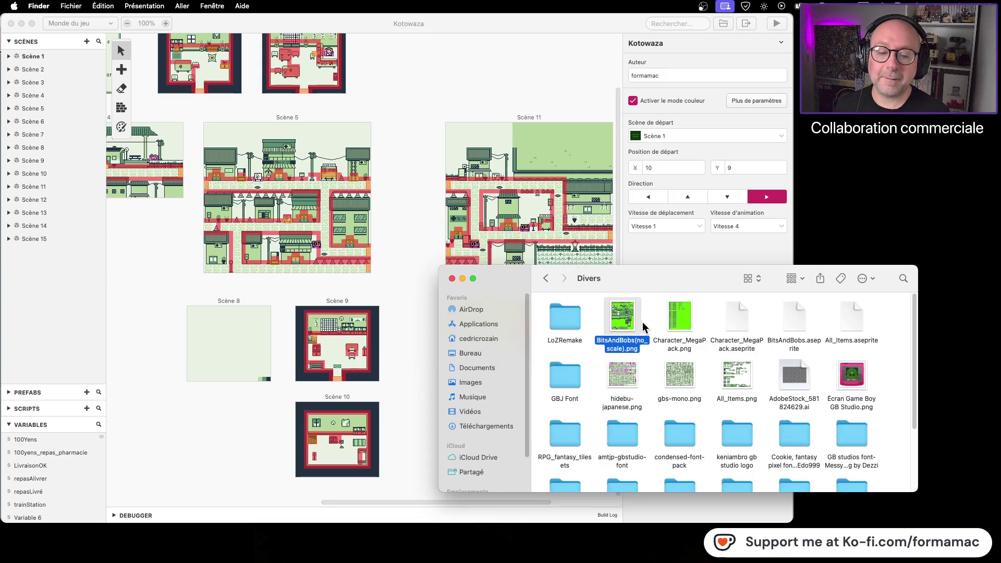
{"action": "scroll", "coordinate": [644, 327], "scroll_direction": "down", "scroll_amount": 1}
{"action": "scroll", "coordinate": [605, 323], "scroll_direction": "up", "scroll_amount": 1}
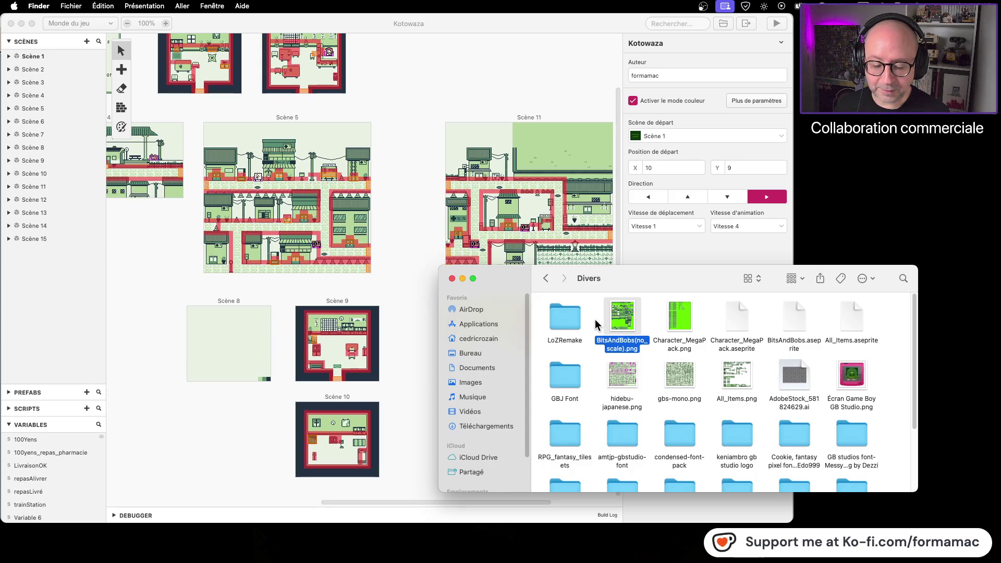
{"action": "left_click", "coordinate": [545, 279]}
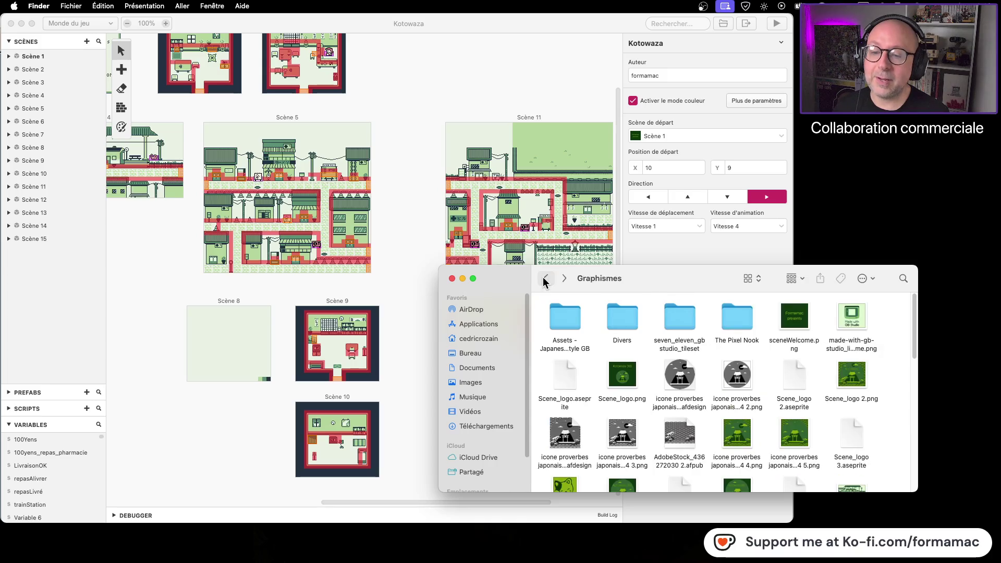
Preview the BitsAndBobs tileset in The Pixel Nook's GB Studio Indoors folder, then return to Graphismes
{"action": "double_click", "coordinate": [731, 319]}
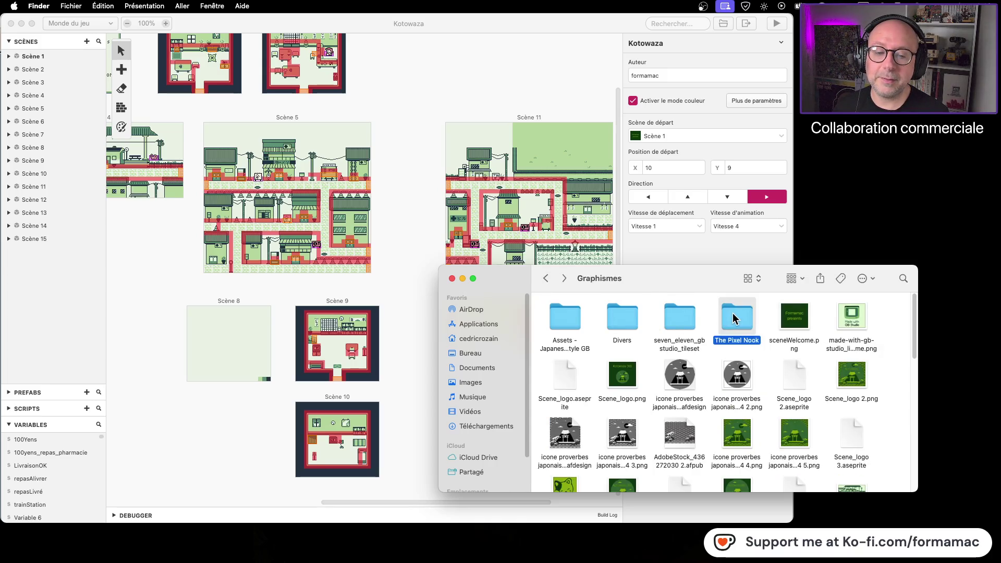
{"action": "double_click", "coordinate": [572, 318]}
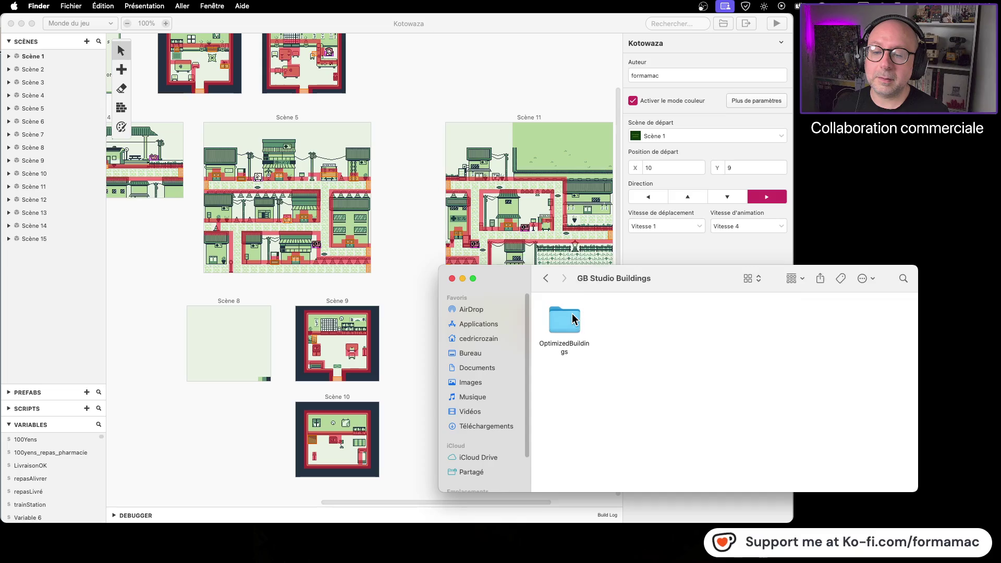
{"action": "left_click", "coordinate": [546, 279]}
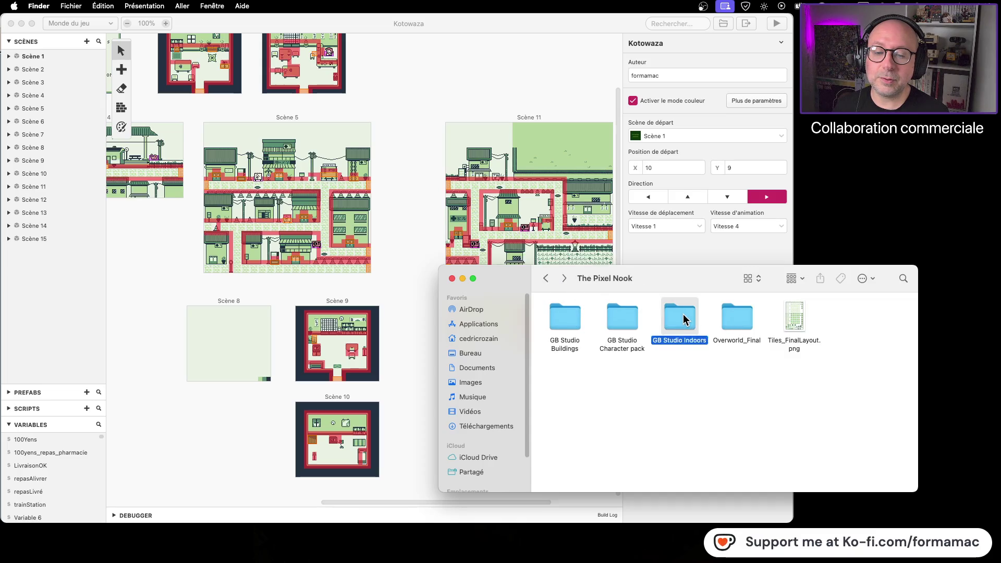
{"action": "double_click", "coordinate": [683, 318]}
{"action": "left_click", "coordinate": [621, 314]}
{"action": "key", "text": "space"}
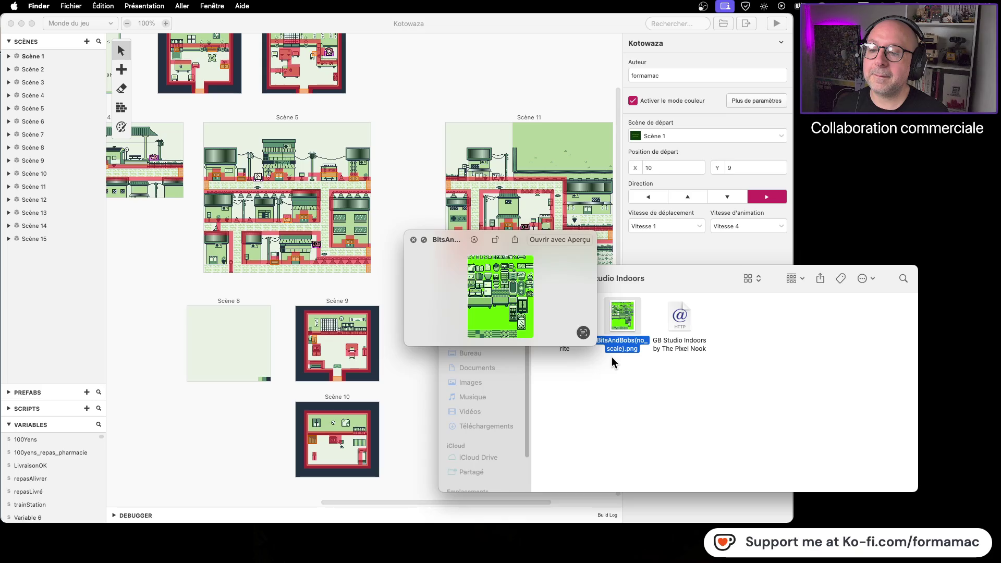
{"action": "key", "text": "space"}
{"action": "left_click", "coordinate": [546, 278]}
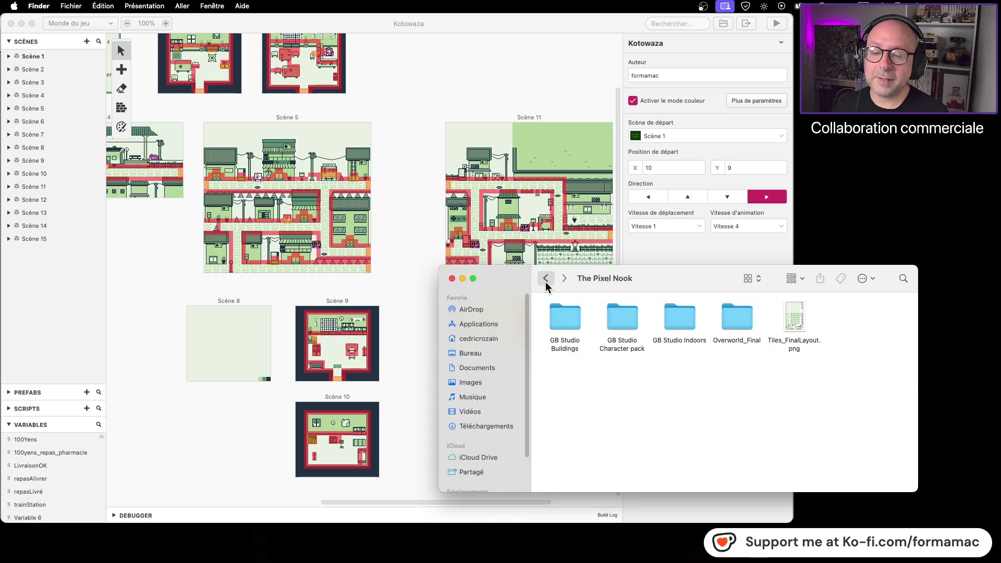
{"action": "left_click", "coordinate": [545, 281]}
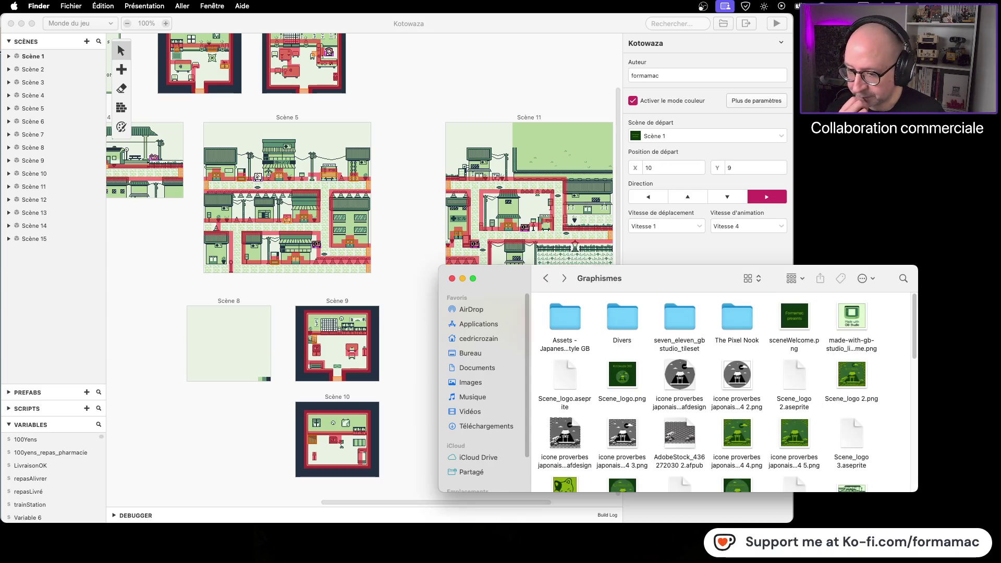
{"action": "key", "text": "super+n"}
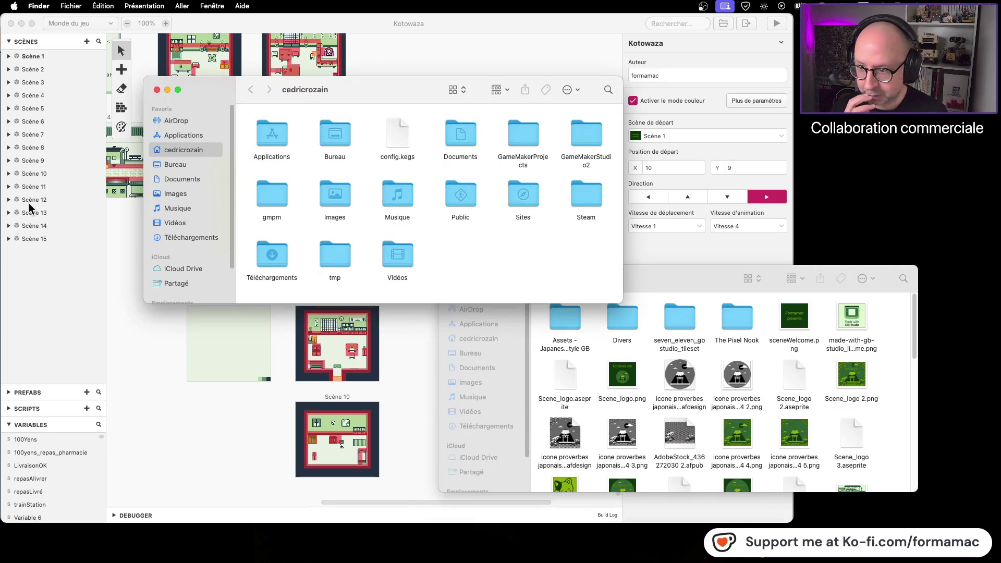
{"action": "key", "text": "super+w"}
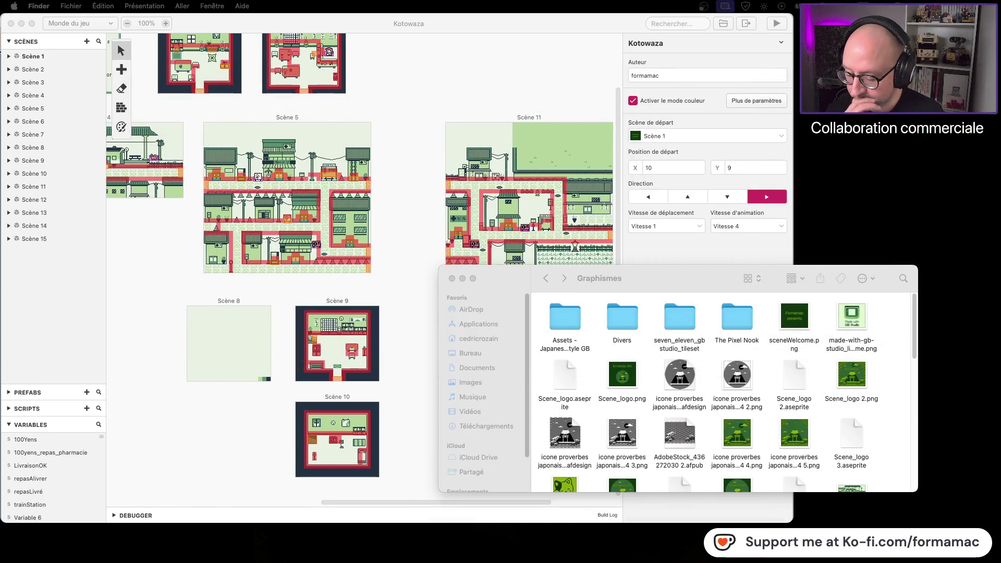
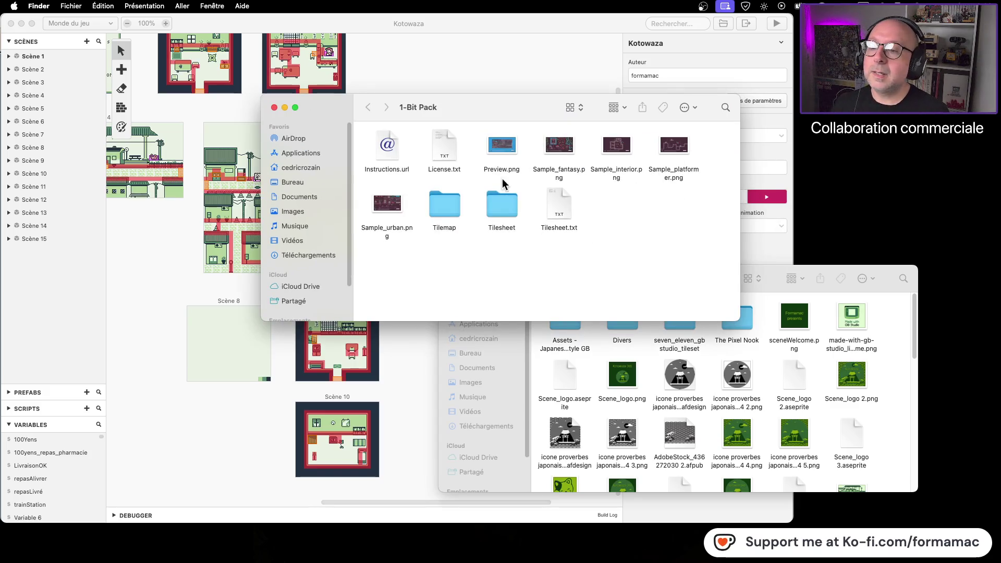
Open the Tilesheet folder inside the 1-Bit Pack folder in Finder
{"action": "double_click", "coordinate": [455, 210]}
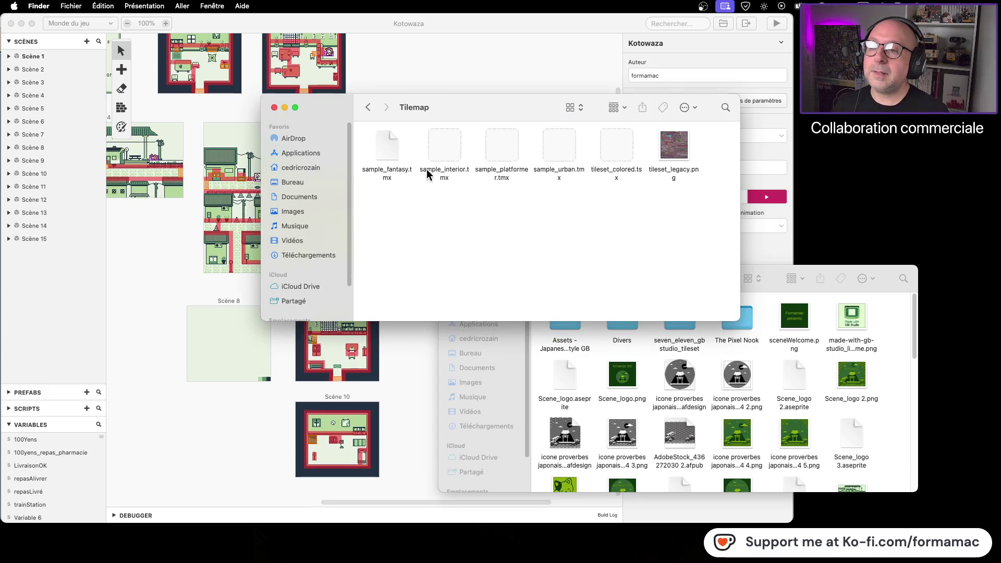
{"action": "left_click", "coordinate": [368, 107]}
{"action": "left_click", "coordinate": [501, 213]}
{"action": "double_click", "coordinate": [502, 211]}
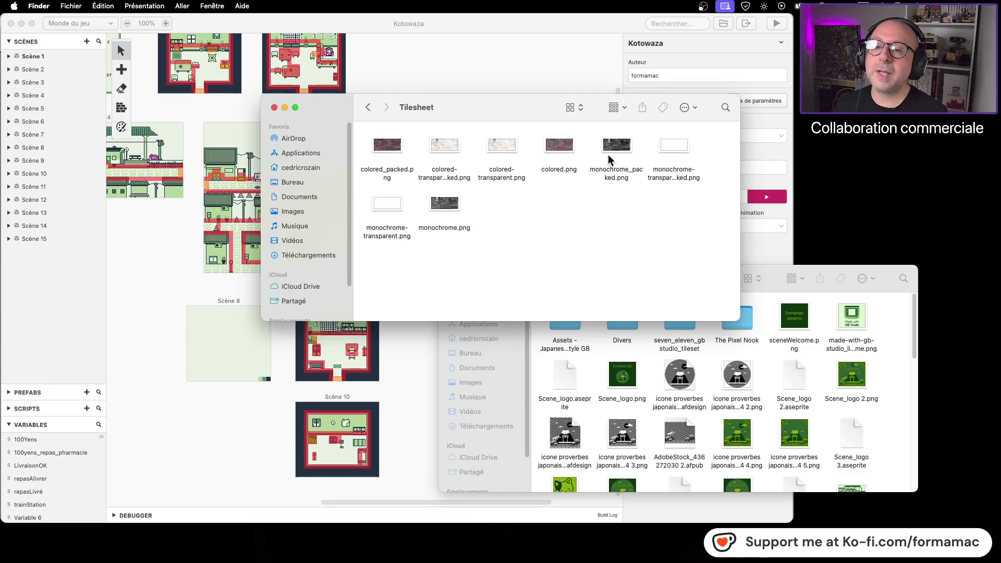
Open monochrome_packed.png with LibreSprite from its context menu
{"action": "left_click", "coordinate": [618, 149]}
{"action": "right_click", "coordinate": [618, 149]}
{"action": "mouse_move", "coordinate": [678, 167]}
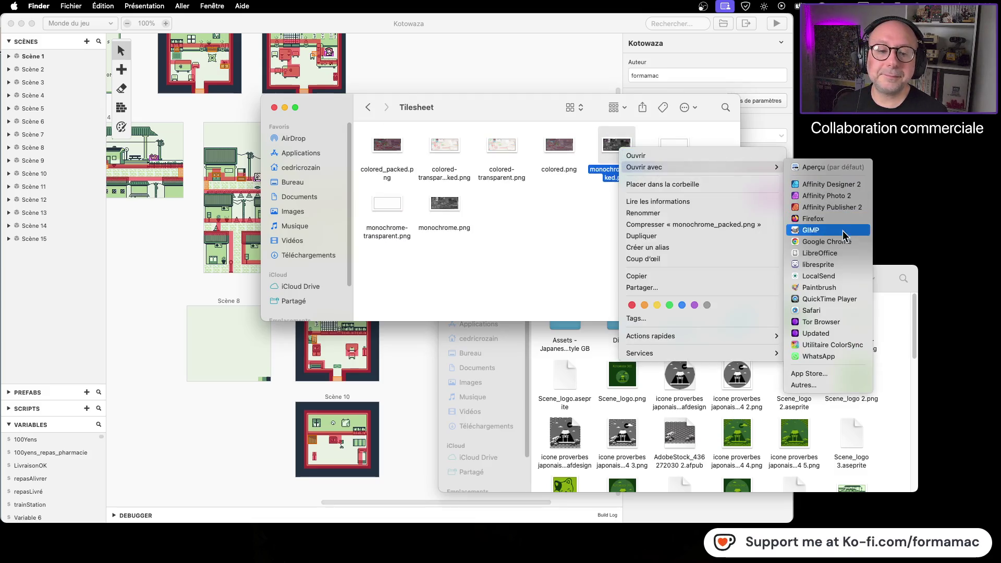
{"action": "left_click", "coordinate": [842, 264]}
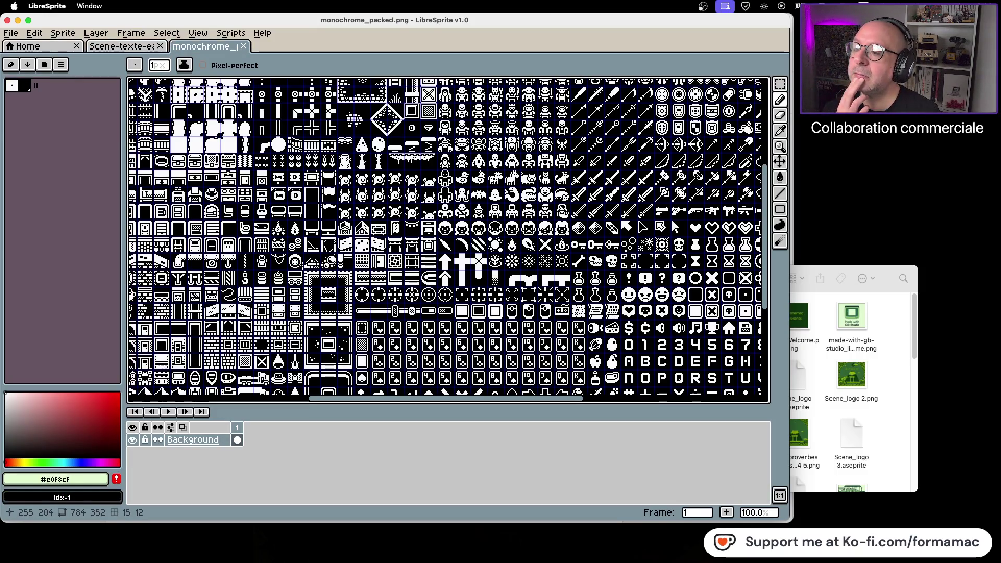
Pan the monochrome tile sheet canvas left and up to bring the tiles into view
{"action": "scroll", "coordinate": [448, 240], "scroll_direction": "left", "scroll_amount": 5}
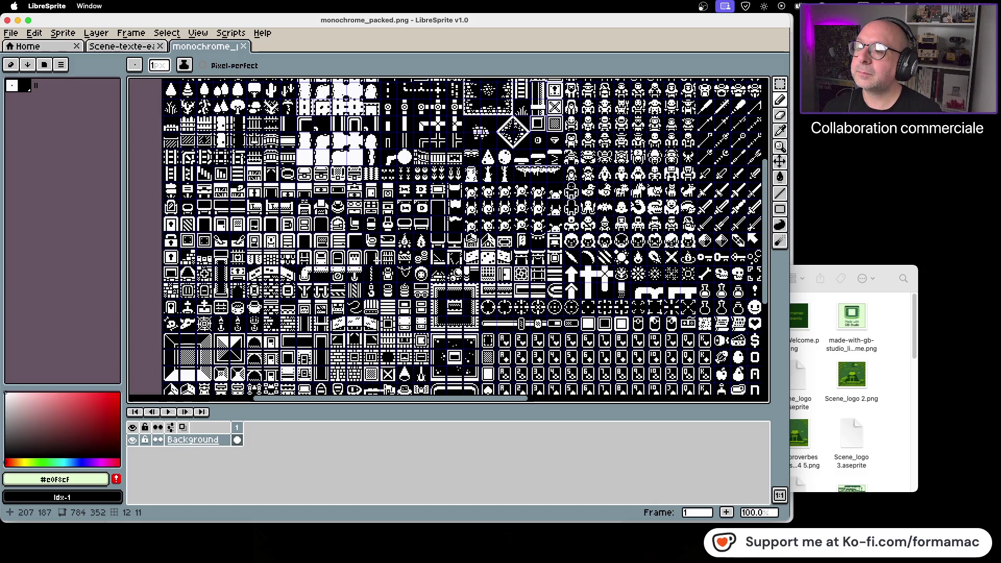
{"action": "scroll", "coordinate": [378, 265], "scroll_direction": "left", "scroll_amount": 3}
{"action": "scroll", "coordinate": [335, 227], "scroll_direction": "up", "scroll_amount": 1}
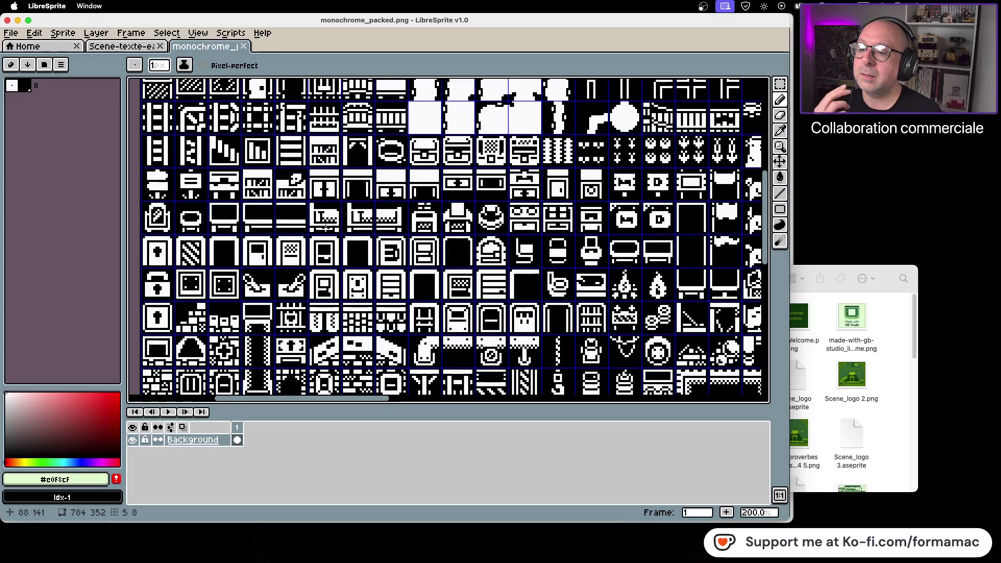
Marquee-select the single 16×16 bed tile, then pan around the sheet ending at 400%
{"action": "key", "text": "m"}
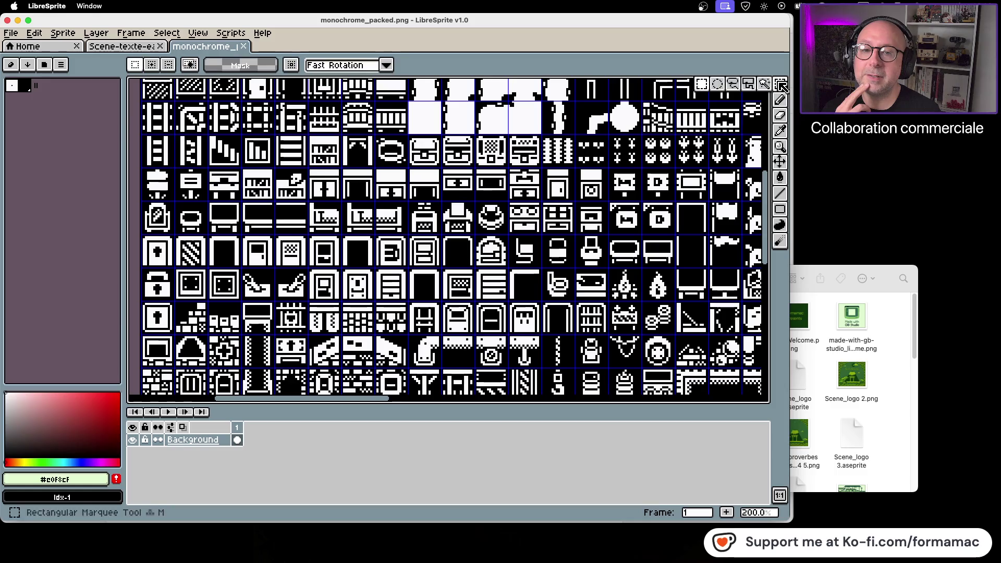
{"action": "left_click_drag", "start_coordinate": [310, 227], "coordinate": [339, 232]}
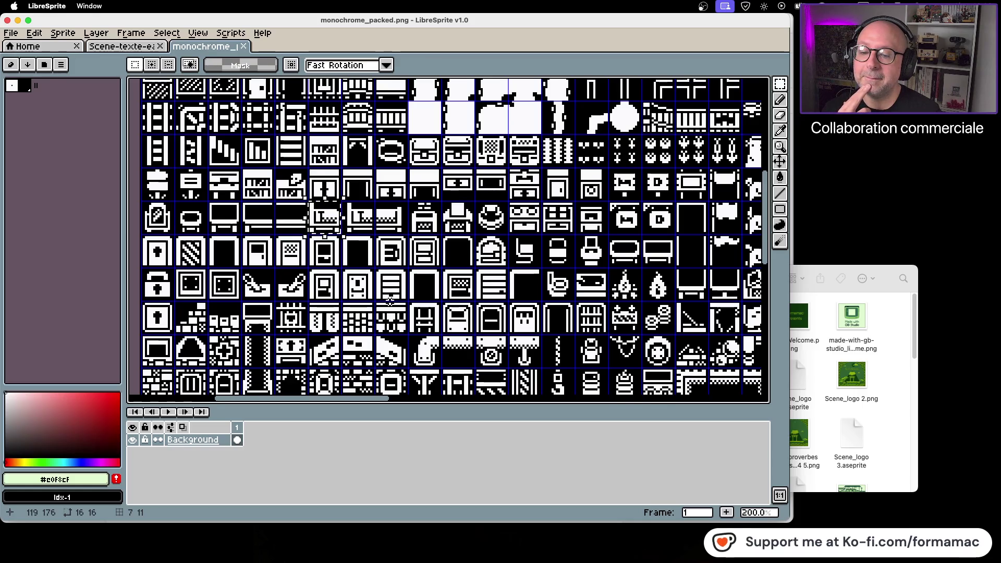
{"action": "scroll", "coordinate": [389, 299], "scroll_direction": "down", "scroll_amount": 1}
{"action": "scroll", "coordinate": [389, 300], "scroll_direction": "right", "scroll_amount": 10}
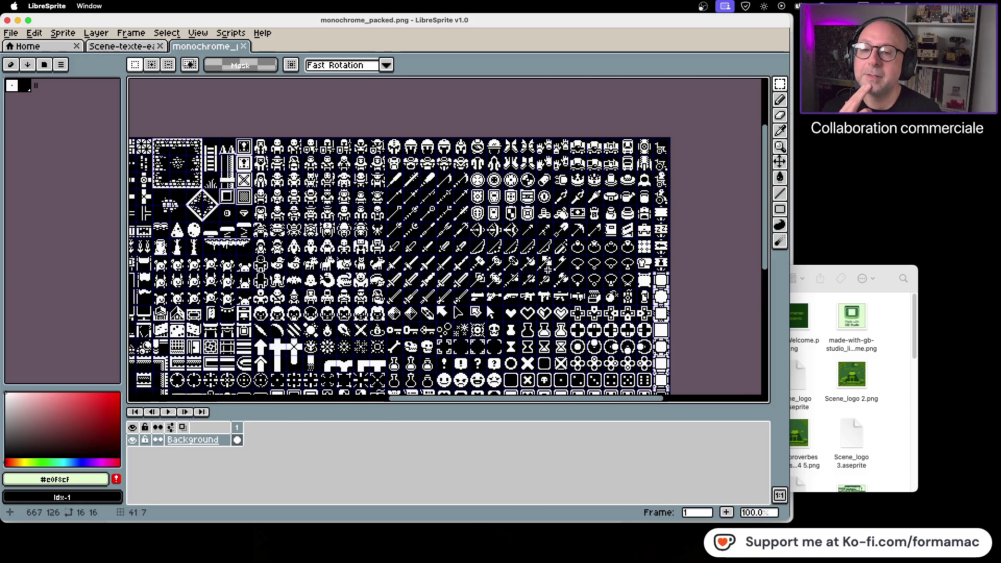
{"action": "scroll", "coordinate": [575, 265], "scroll_direction": "up", "scroll_amount": 1}
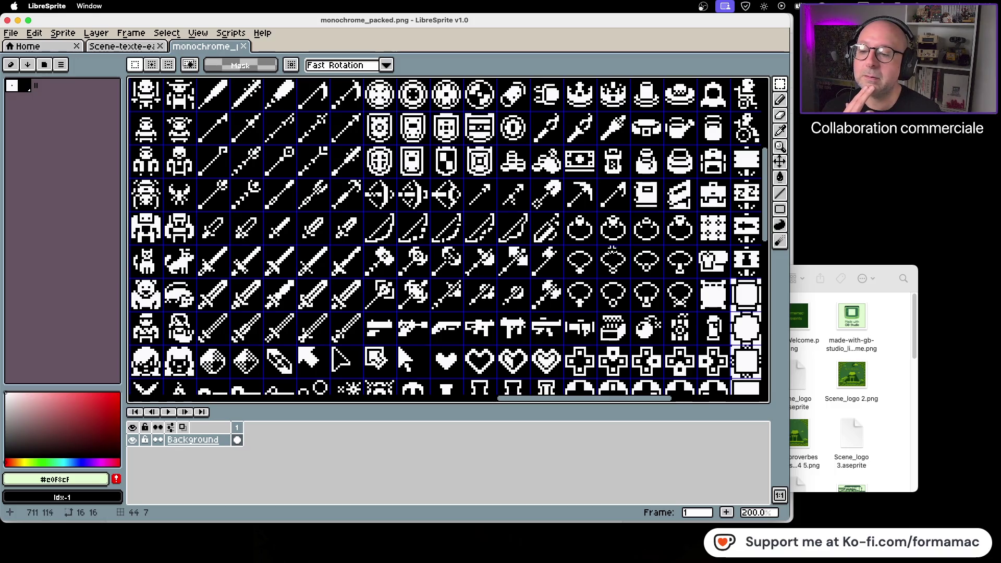
{"action": "scroll", "coordinate": [586, 263], "scroll_direction": "up", "scroll_amount": 3}
{"action": "scroll", "coordinate": [586, 263], "scroll_direction": "right", "scroll_amount": 3}
{"action": "scroll", "coordinate": [542, 205], "scroll_direction": "down", "scroll_amount": 1}
{"action": "scroll", "coordinate": [542, 205], "scroll_direction": "right", "scroll_amount": 1}
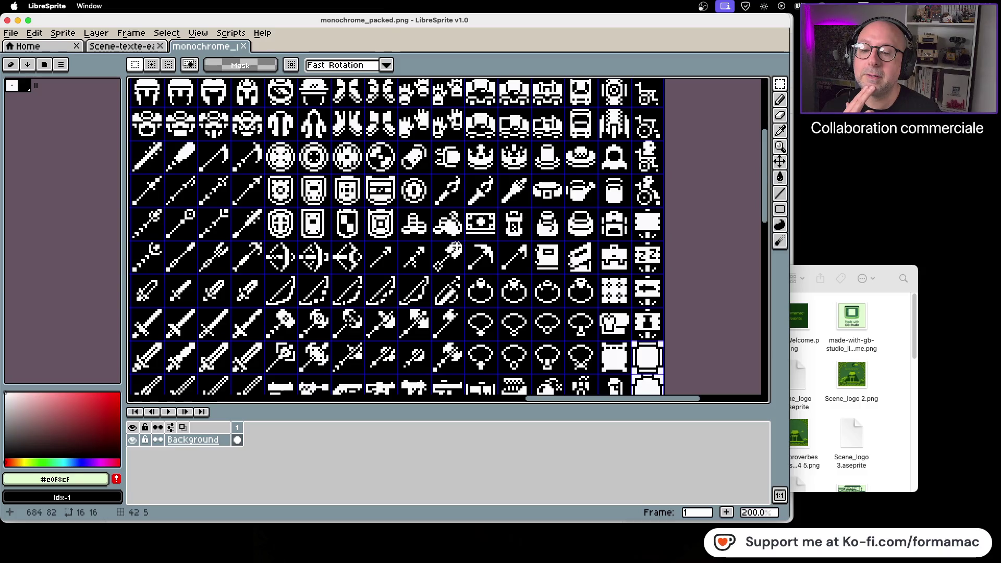
{"action": "scroll", "coordinate": [496, 253], "scroll_direction": "down", "scroll_amount": 5}
{"action": "scroll", "coordinate": [496, 252], "scroll_direction": "left", "scroll_amount": 7}
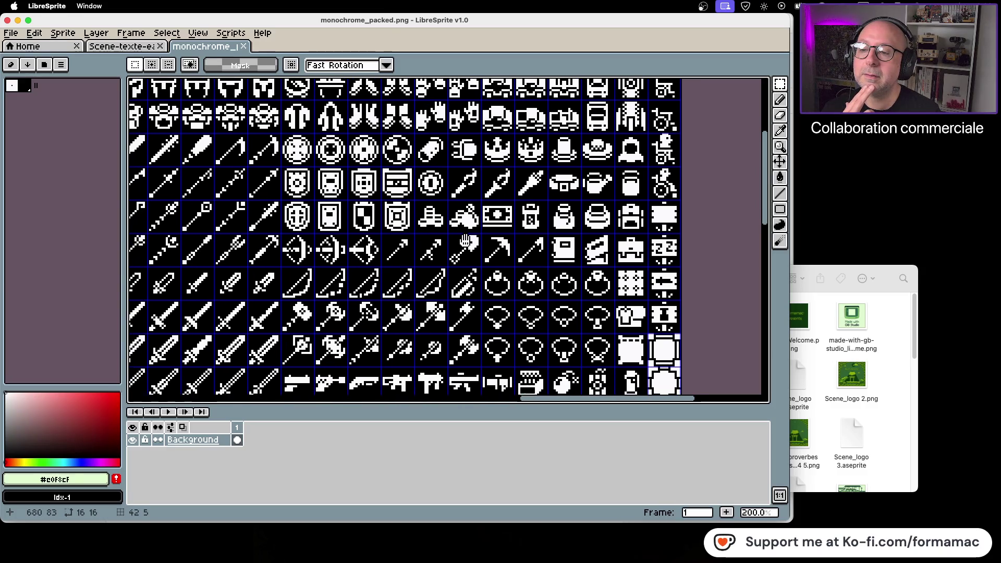
{"action": "scroll", "coordinate": [495, 253], "scroll_direction": "down", "scroll_amount": 12}
{"action": "scroll", "coordinate": [496, 253], "scroll_direction": "left", "scroll_amount": 3}
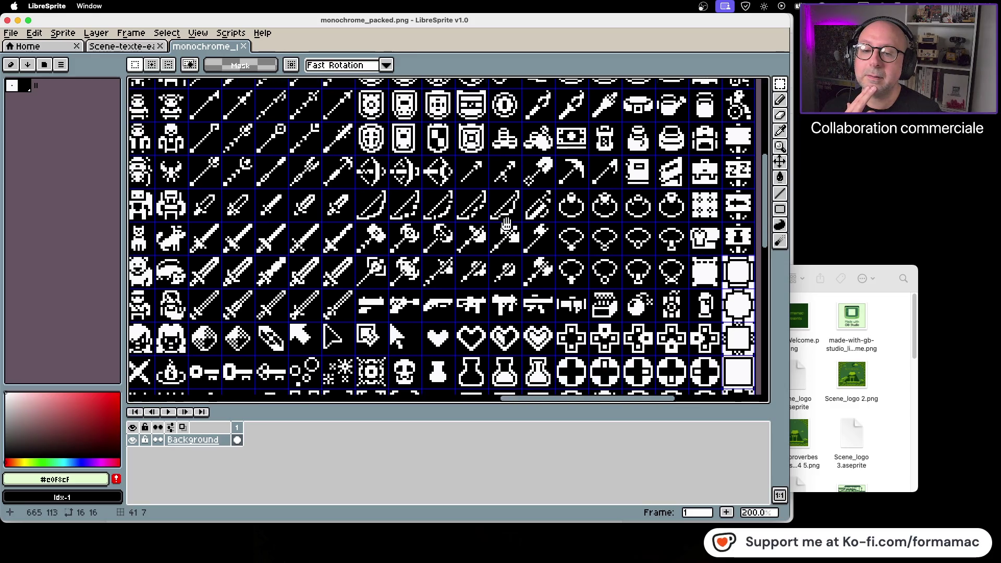
{"action": "scroll", "coordinate": [513, 232], "scroll_direction": "down", "scroll_amount": 5}
{"action": "scroll", "coordinate": [513, 232], "scroll_direction": "left", "scroll_amount": 1}
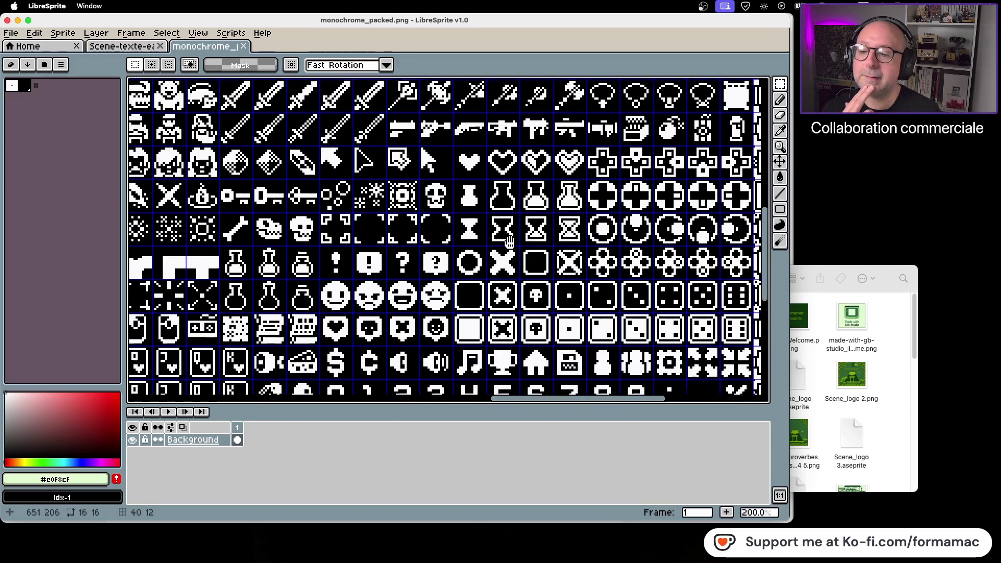
{"action": "scroll", "coordinate": [476, 255], "scroll_direction": "down", "scroll_amount": 6}
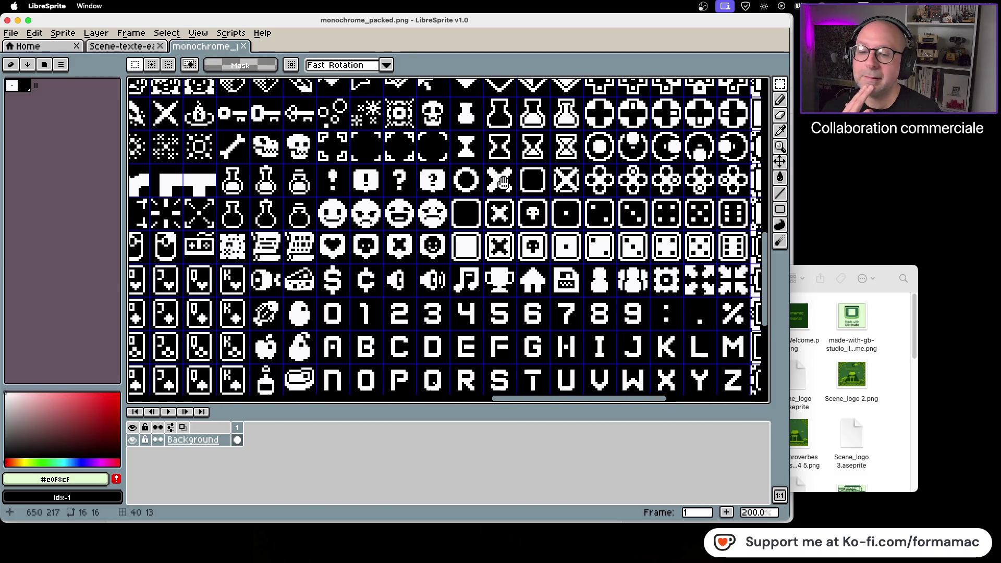
{"action": "scroll", "coordinate": [548, 282], "scroll_direction": "up", "scroll_amount": 1}
{"action": "scroll", "coordinate": [548, 282], "scroll_direction": "down", "scroll_amount": 2}
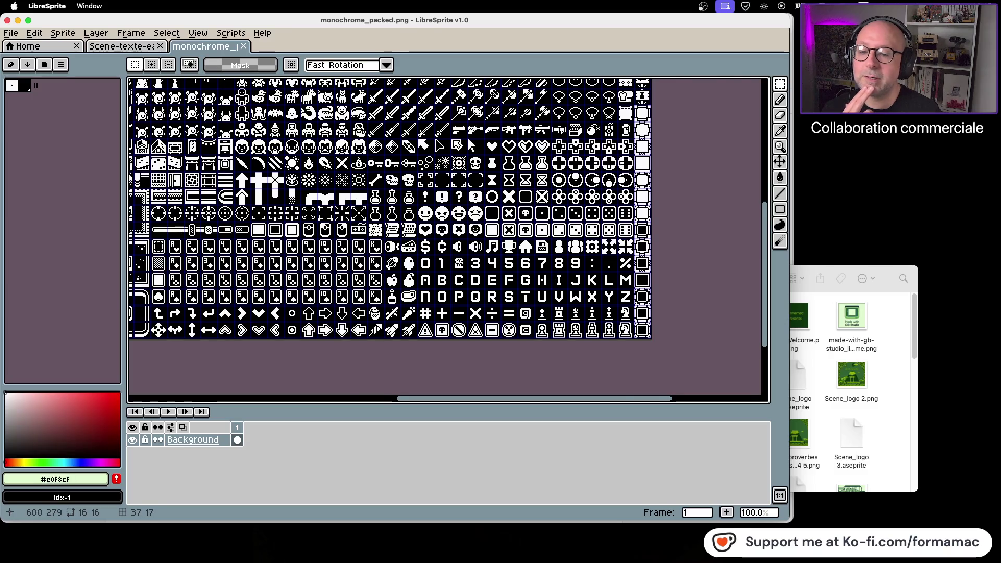
{"action": "scroll", "coordinate": [574, 268], "scroll_direction": "left", "scroll_amount": 10}
{"action": "scroll", "coordinate": [542, 263], "scroll_direction": "left", "scroll_amount": 8}
{"action": "scroll", "coordinate": [542, 263], "scroll_direction": "down", "scroll_amount": 1}
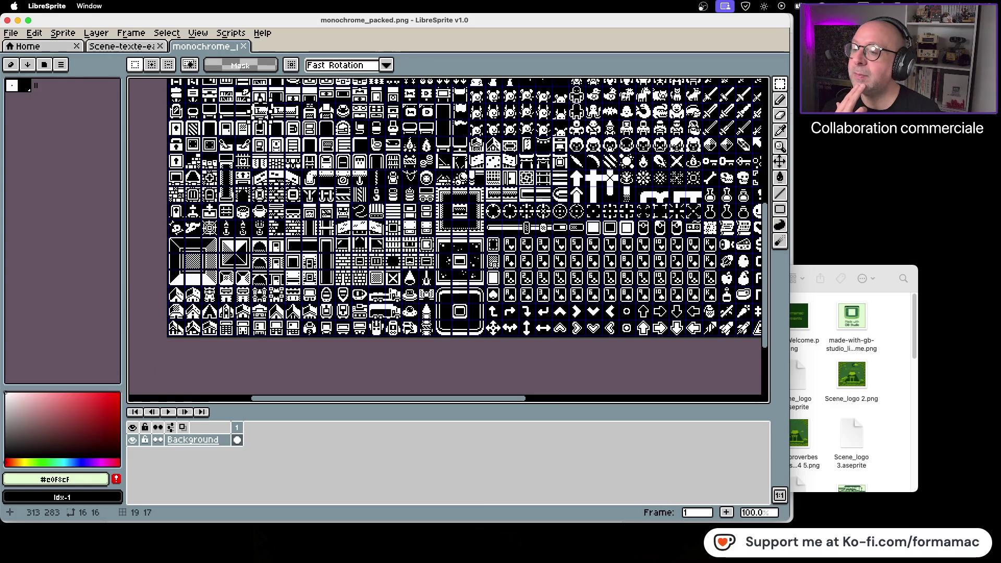
{"action": "scroll", "coordinate": [399, 265], "scroll_direction": "up", "scroll_amount": 3}
{"action": "scroll", "coordinate": [399, 265], "scroll_direction": "left", "scroll_amount": 2}
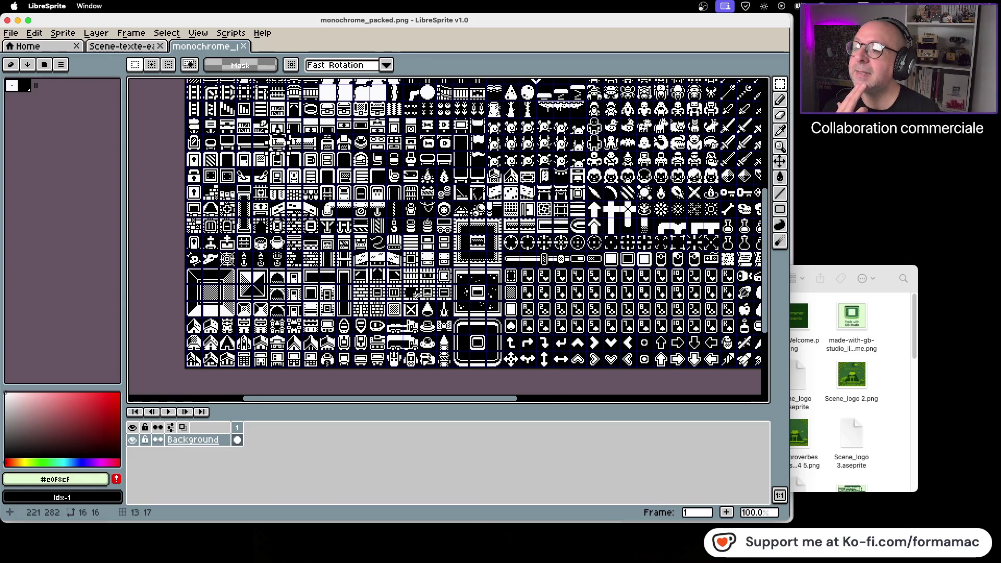
{"action": "scroll", "coordinate": [278, 142], "scroll_direction": "up", "scroll_amount": 2}
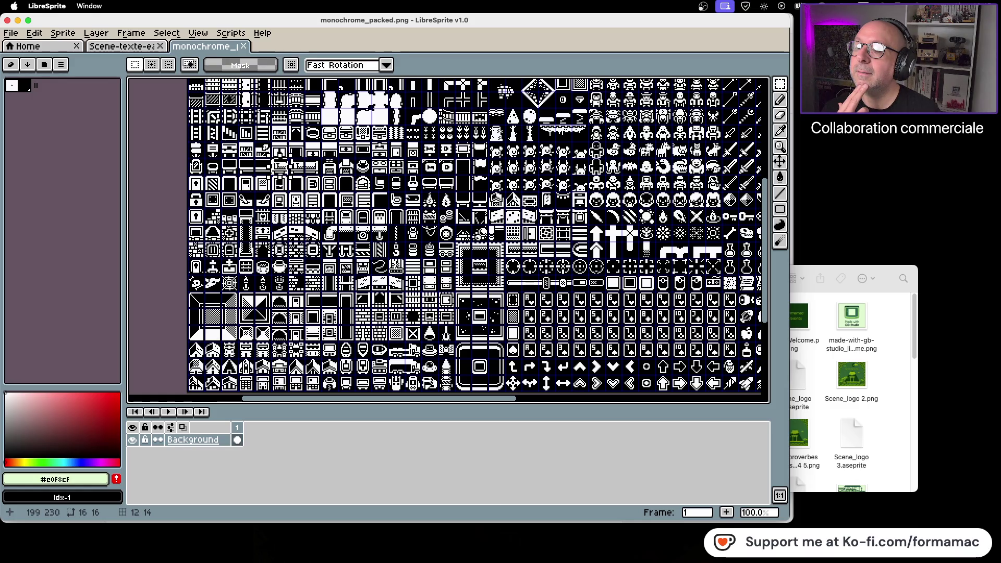
{"action": "scroll", "coordinate": [396, 265], "scroll_direction": "up", "scroll_amount": 4}
{"action": "scroll", "coordinate": [396, 264], "scroll_direction": "left", "scroll_amount": 2}
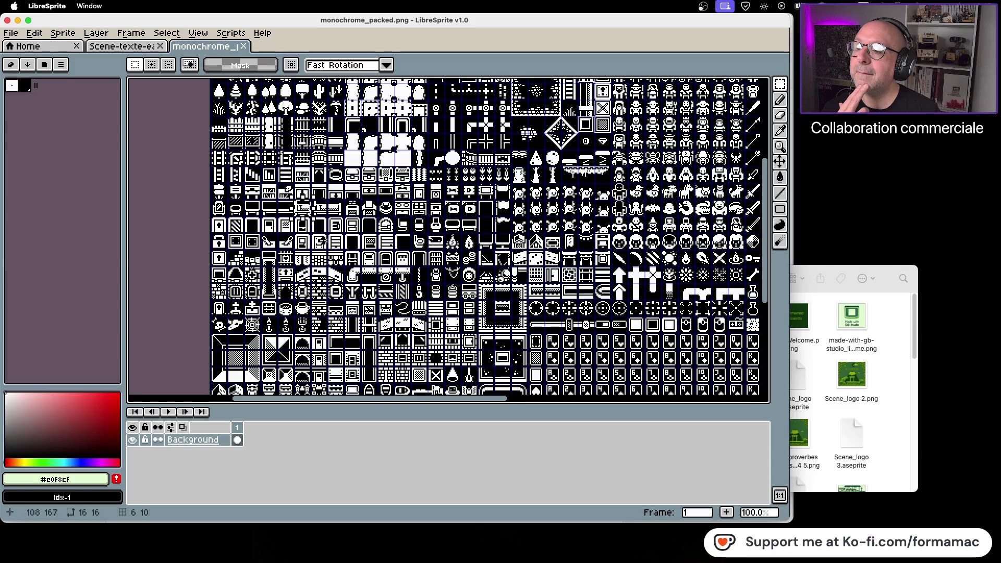
{"action": "scroll", "coordinate": [306, 218], "scroll_direction": "up", "scroll_amount": 3}
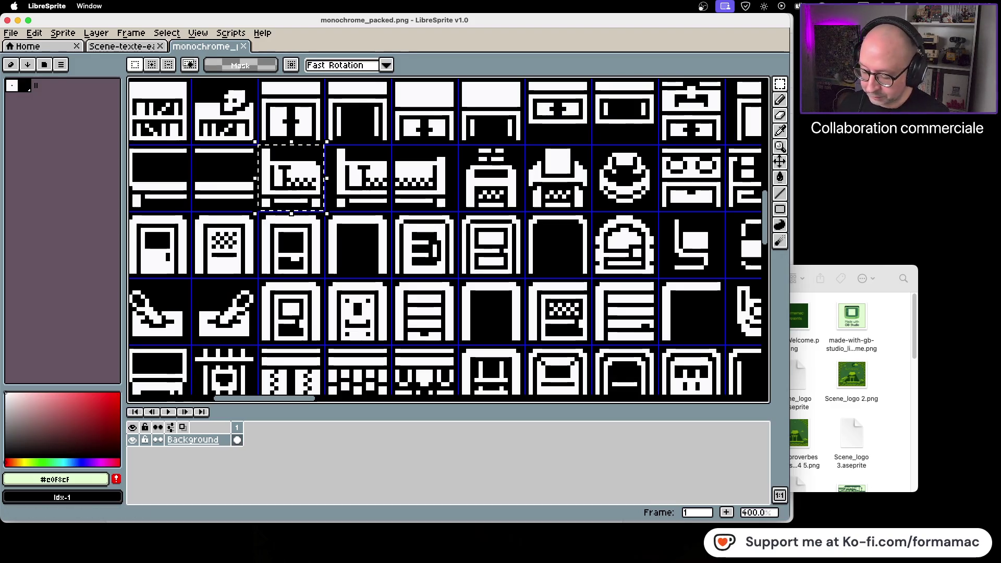
Switch from LibreSprite, via Discord, to Firefox's itch.io games page
{"action": "key", "text": "super+Tab"}
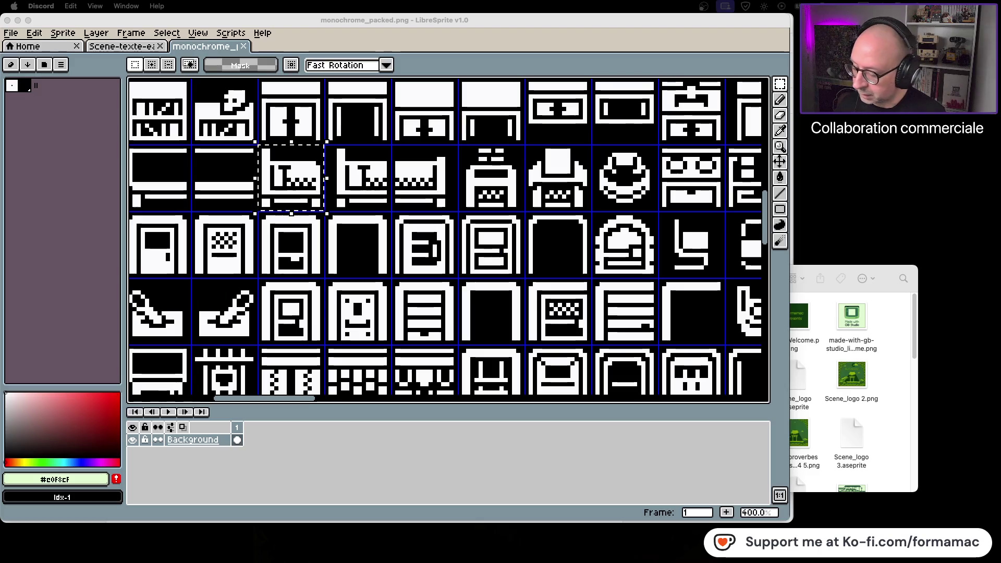
{"action": "key", "text": "super+Tab"}
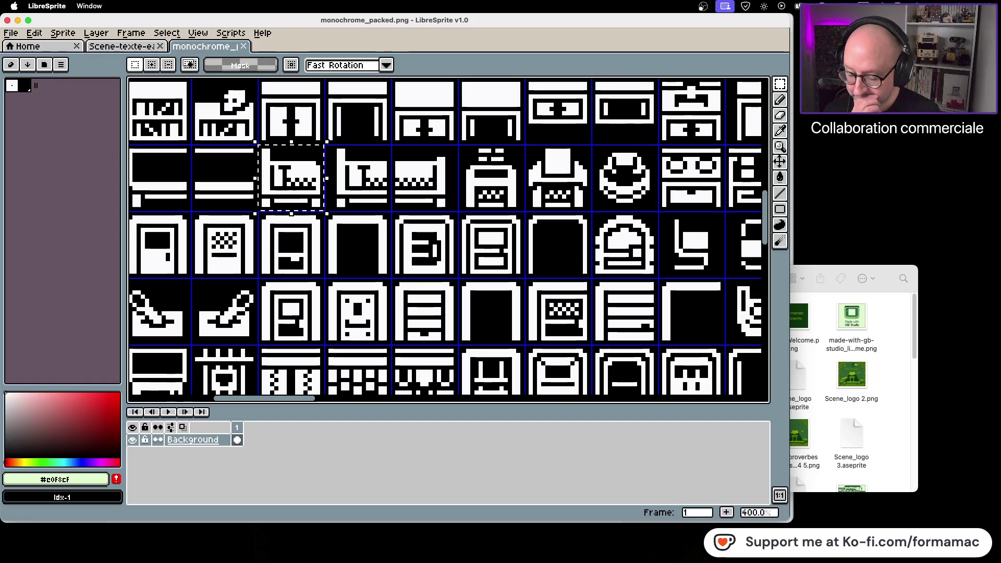
{"action": "key", "text": "super+Tab"}
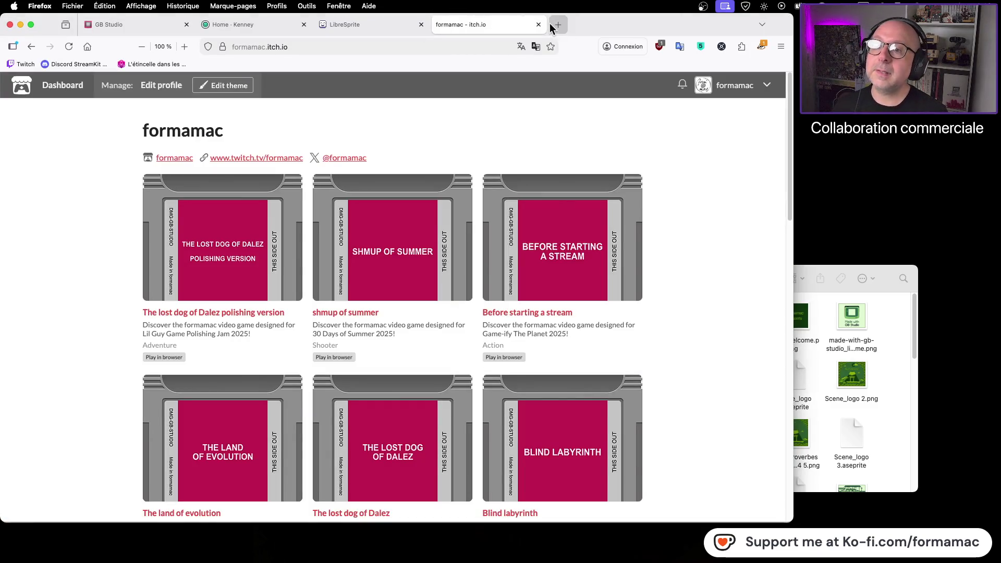
In a new tab, search Startpage images for 'lit pixel art' and browse the results
{"action": "left_click", "coordinate": [553, 24]}
{"action": "left_click", "coordinate": [371, 201]}
{"action": "type", "text": "lit"}
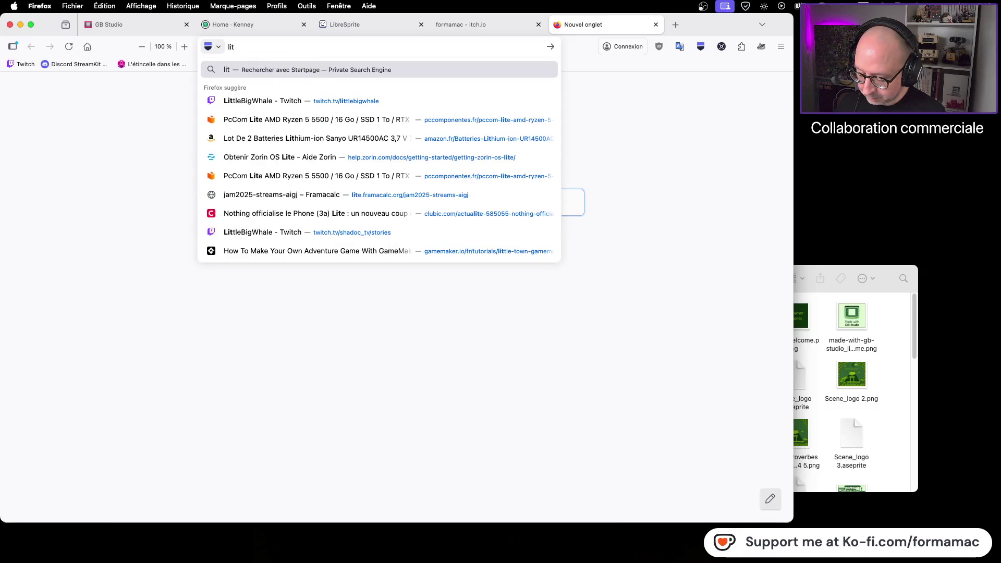
{"action": "type", "text": " pixel art"}
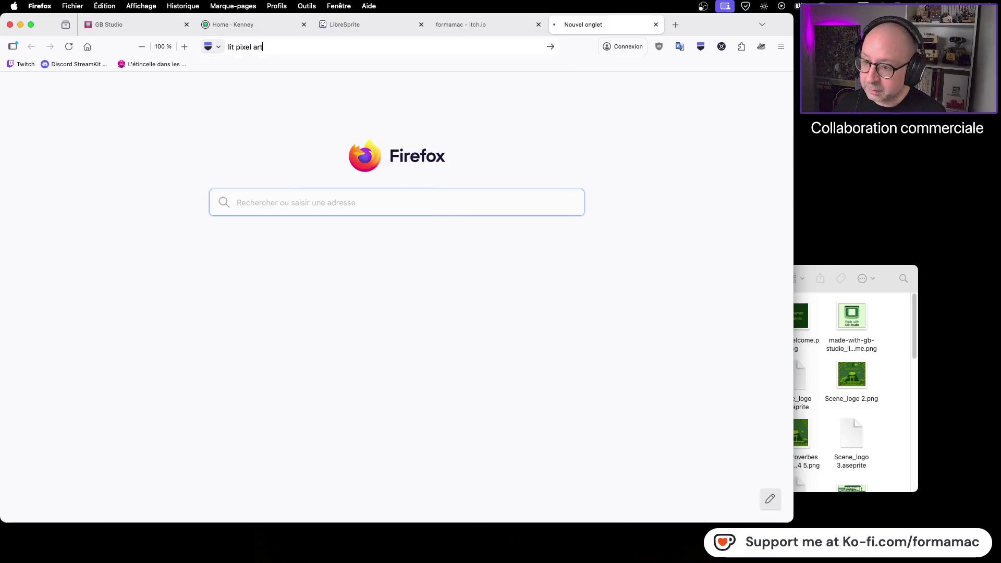
{"action": "key", "text": "Return"}
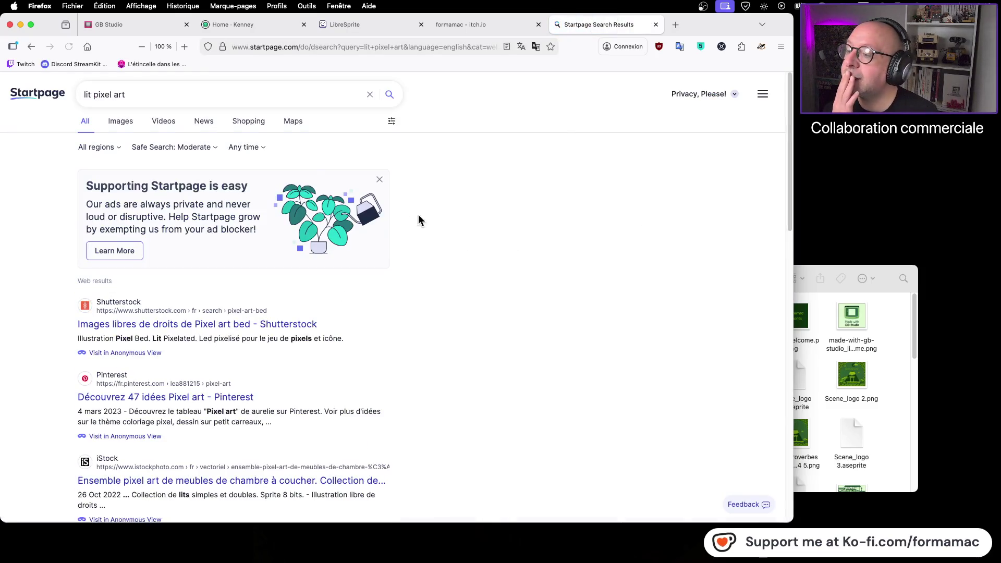
{"action": "left_click", "coordinate": [130, 123]}
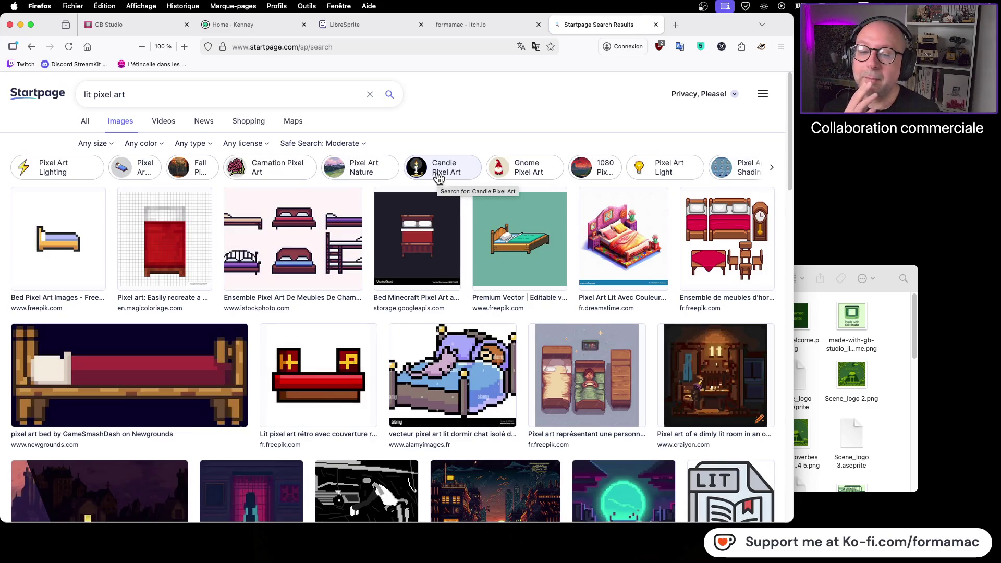
{"action": "scroll", "coordinate": [459, 221], "scroll_direction": "down", "scroll_amount": 1}
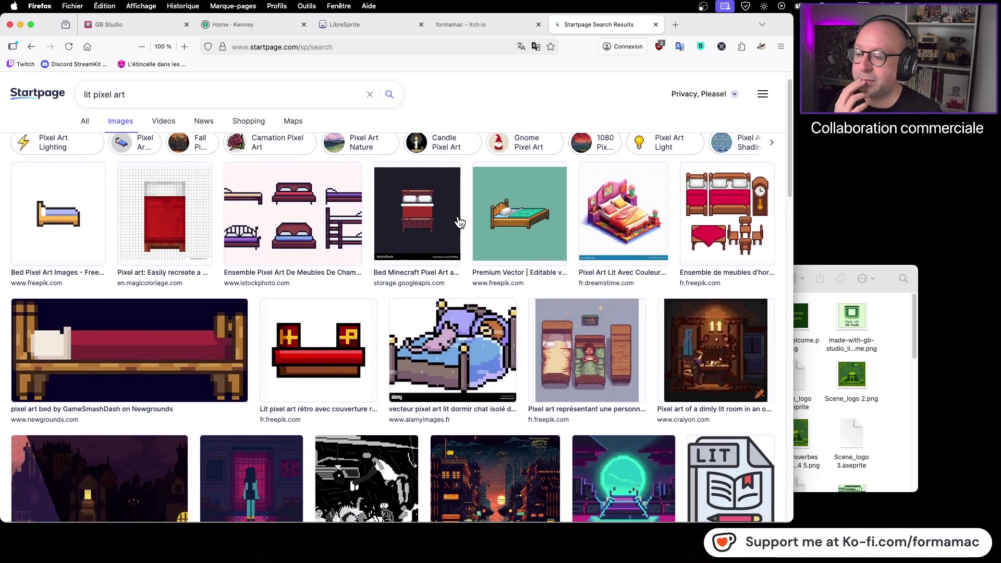
{"action": "scroll", "coordinate": [459, 222], "scroll_direction": "down", "scroll_amount": 15}
{"action": "scroll", "coordinate": [459, 222], "scroll_direction": "up", "scroll_amount": 15}
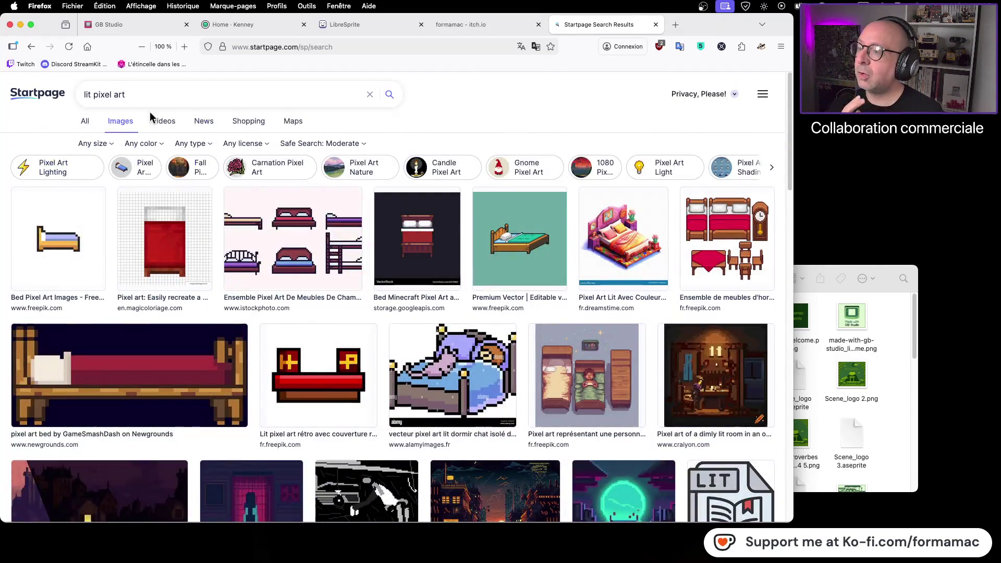
Search images for 'enseigne lit pixel art' and browse the neon sign results
{"action": "left_click", "coordinate": [84, 96]}
{"action": "type", "text": "enseigne"}
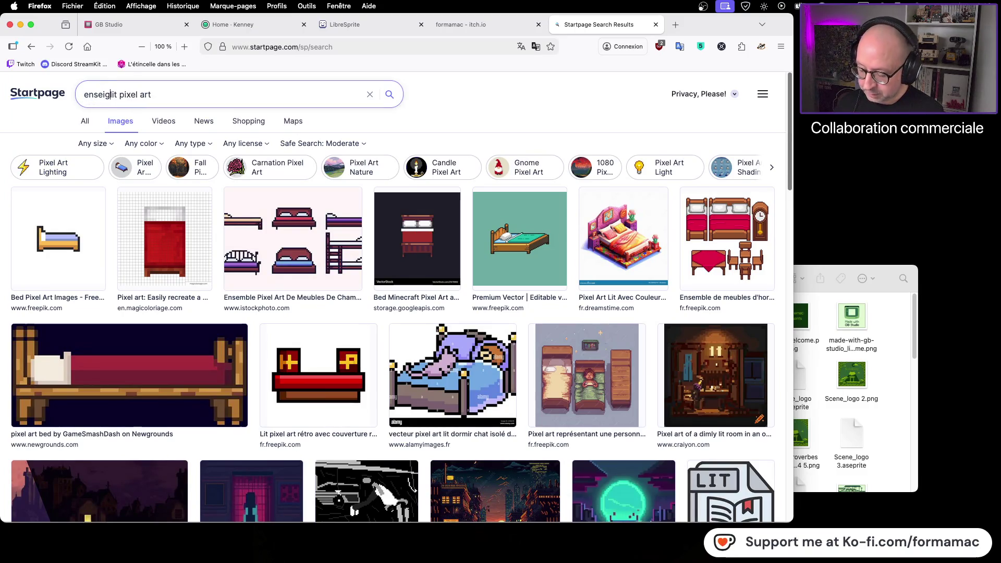
{"action": "key", "text": "Return"}
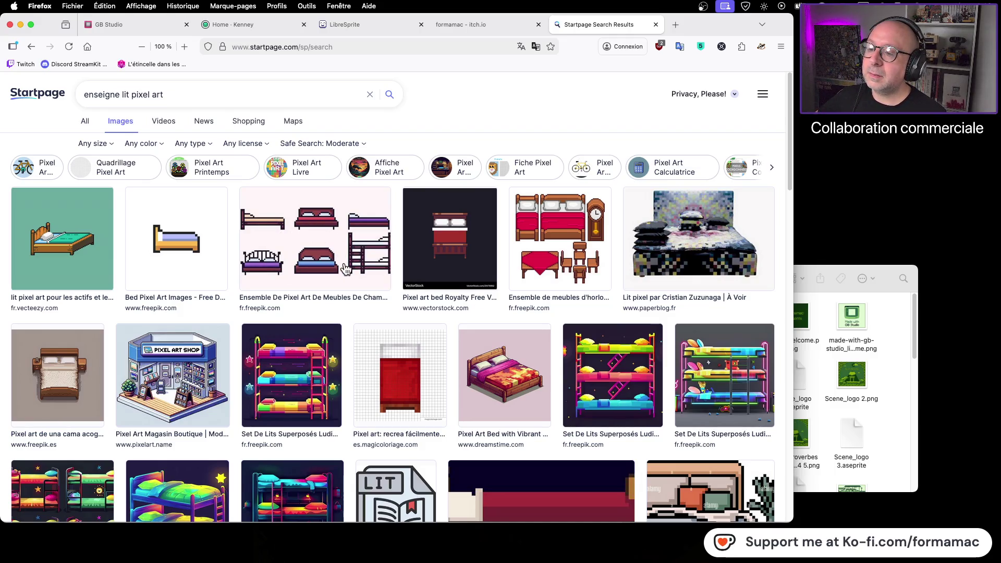
{"action": "scroll", "coordinate": [345, 269], "scroll_direction": "down", "scroll_amount": 5}
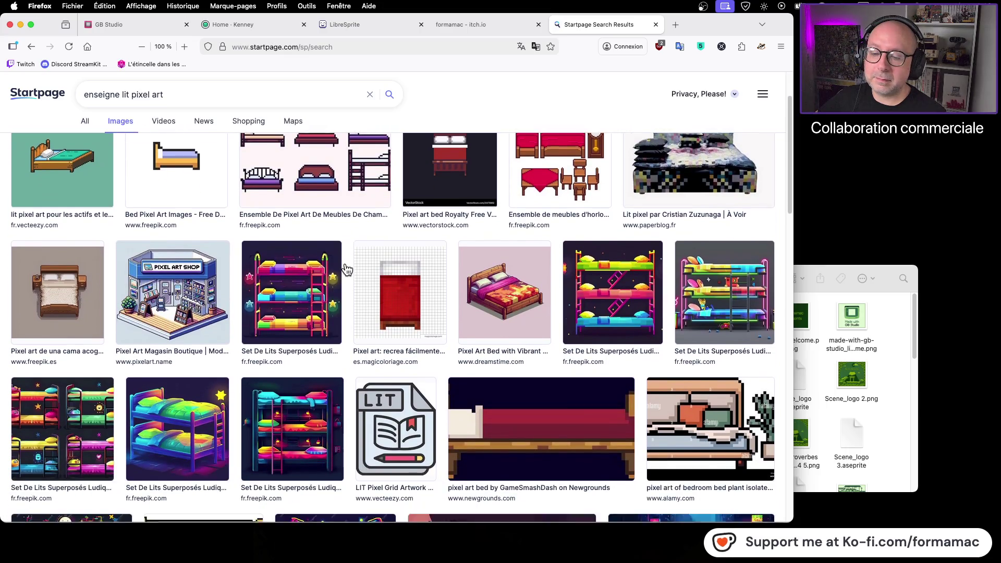
{"action": "scroll", "coordinate": [346, 269], "scroll_direction": "down", "scroll_amount": 10}
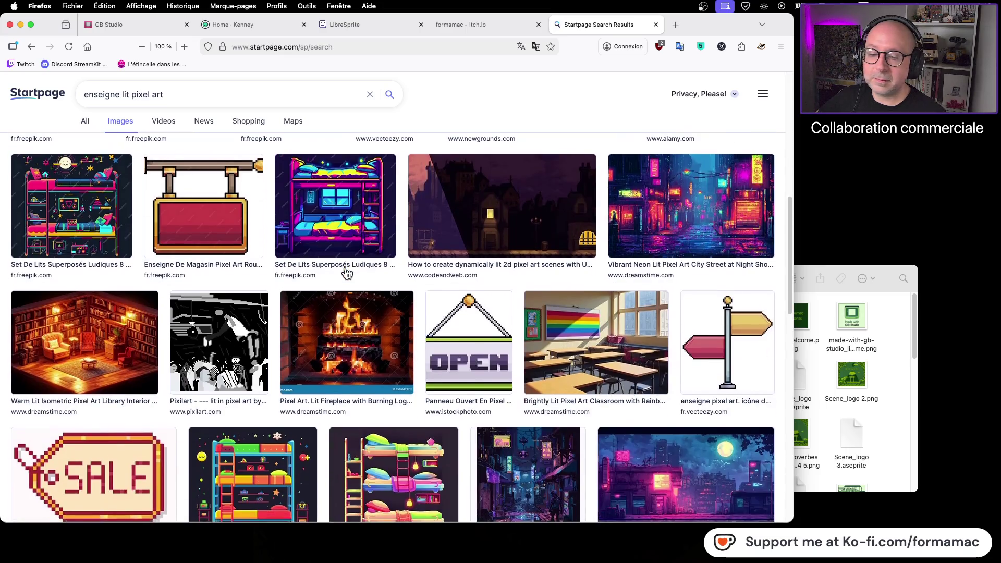
{"action": "scroll", "coordinate": [345, 273], "scroll_direction": "down", "scroll_amount": 8}
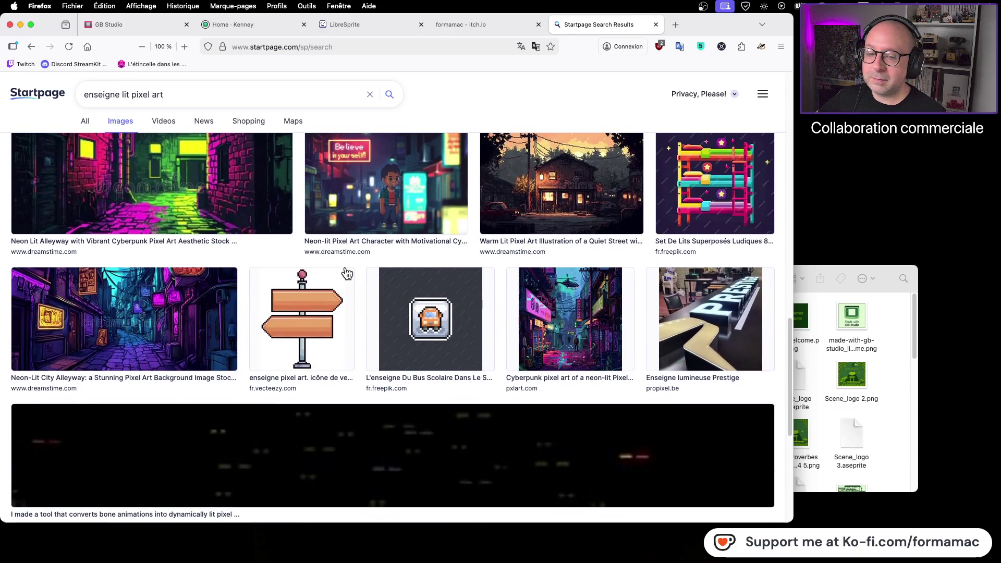
{"action": "scroll", "coordinate": [346, 272], "scroll_direction": "down", "scroll_amount": 6}
{"action": "scroll", "coordinate": [346, 272], "scroll_direction": "up", "scroll_amount": 15}
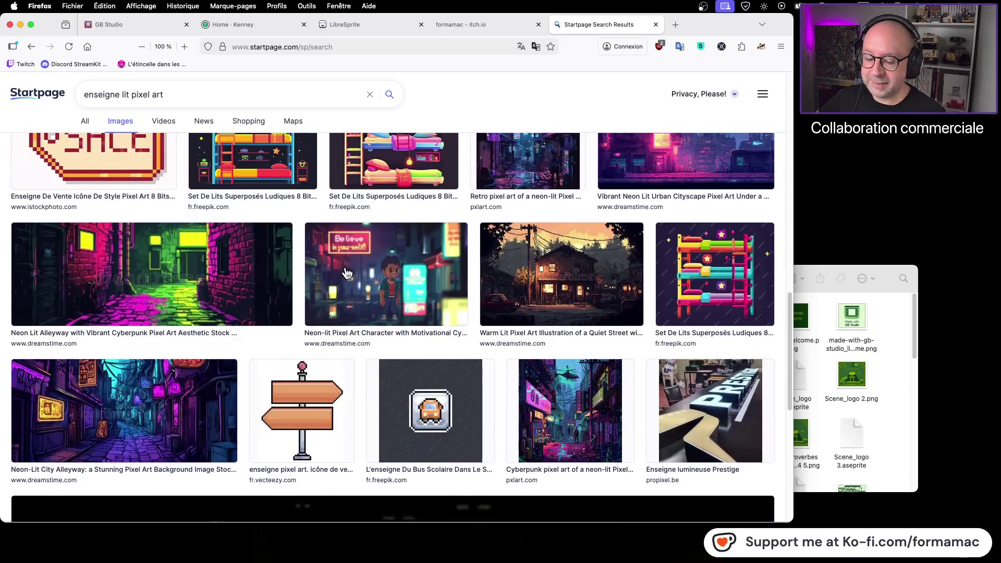
{"action": "scroll", "coordinate": [346, 272], "scroll_direction": "up", "scroll_amount": 7}
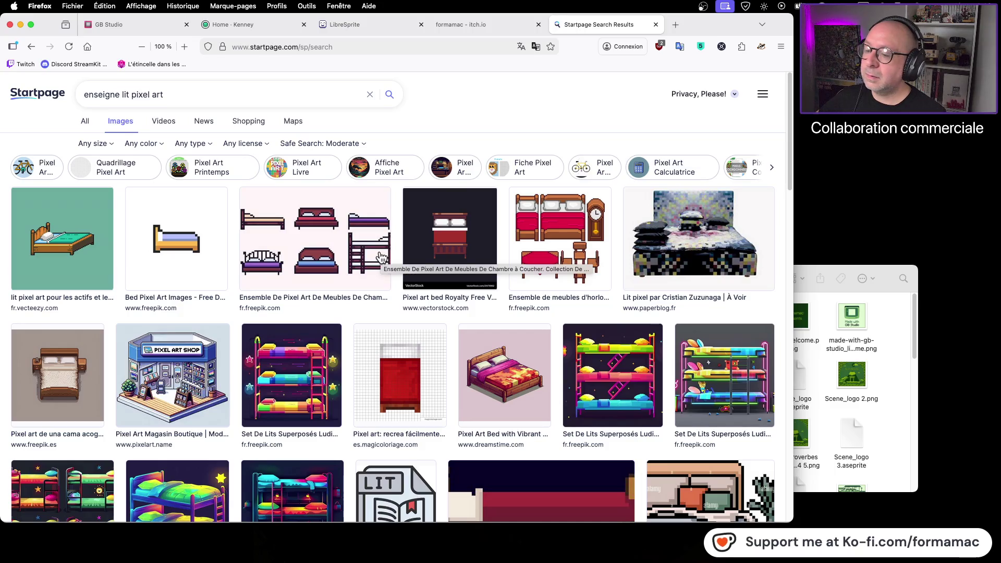
Shorten the query to 'enseigne lit pixel' and rerun the image search
{"action": "left_click", "coordinate": [193, 94]}
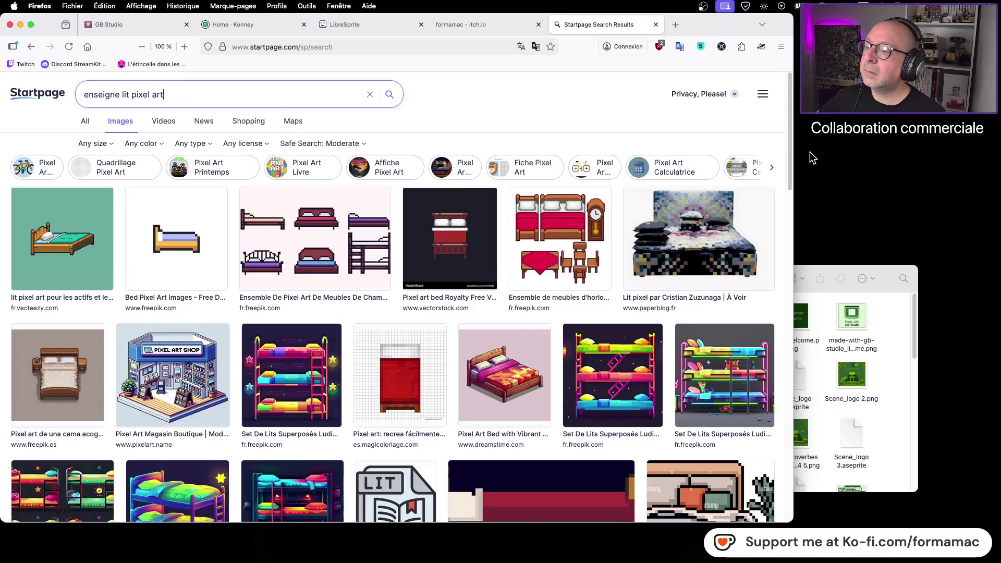
{"action": "key", "text": "BackSpace"}
{"action": "key", "text": "Return"}
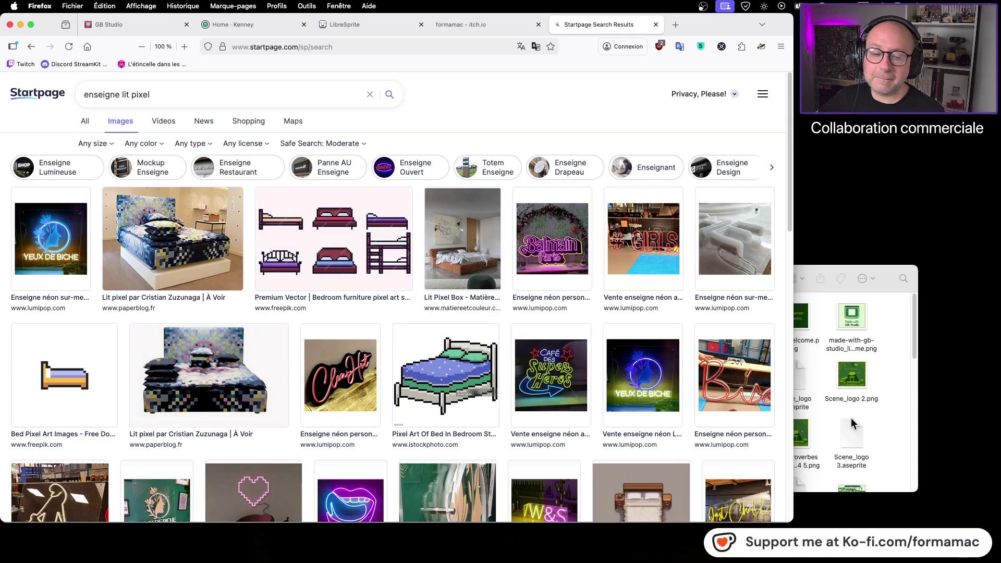
{"action": "left_click", "coordinate": [885, 419]}
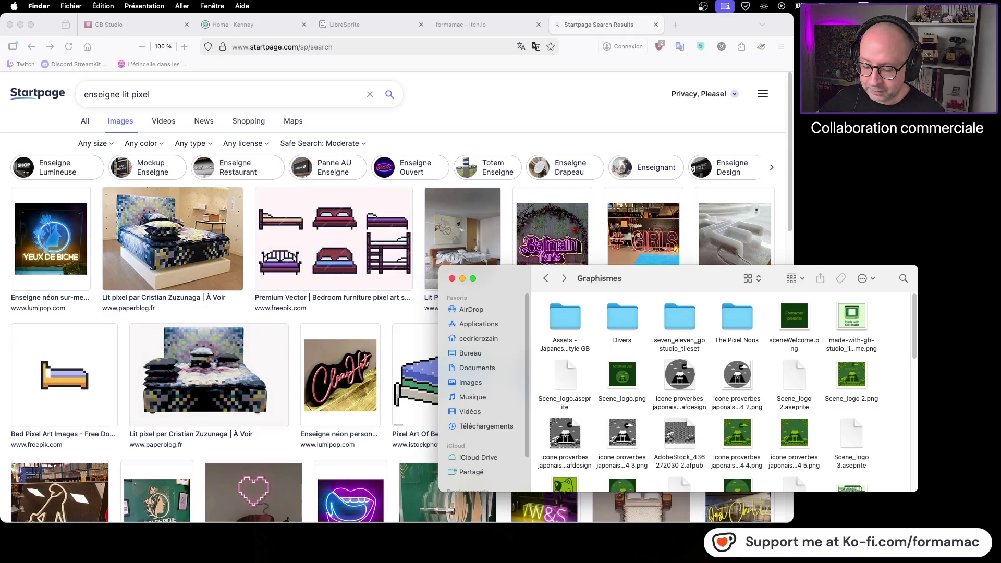
Bring the Finder Graphismes folder window in front of the search results
{"action": "left_click", "coordinate": [912, 183]}
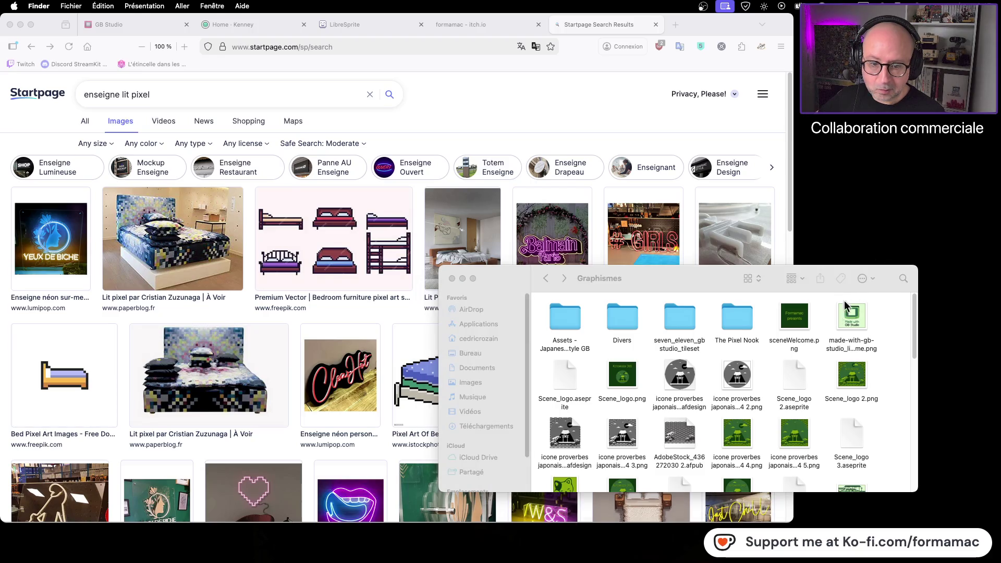
{"action": "scroll", "coordinate": [821, 344], "scroll_direction": "down", "scroll_amount": 3}
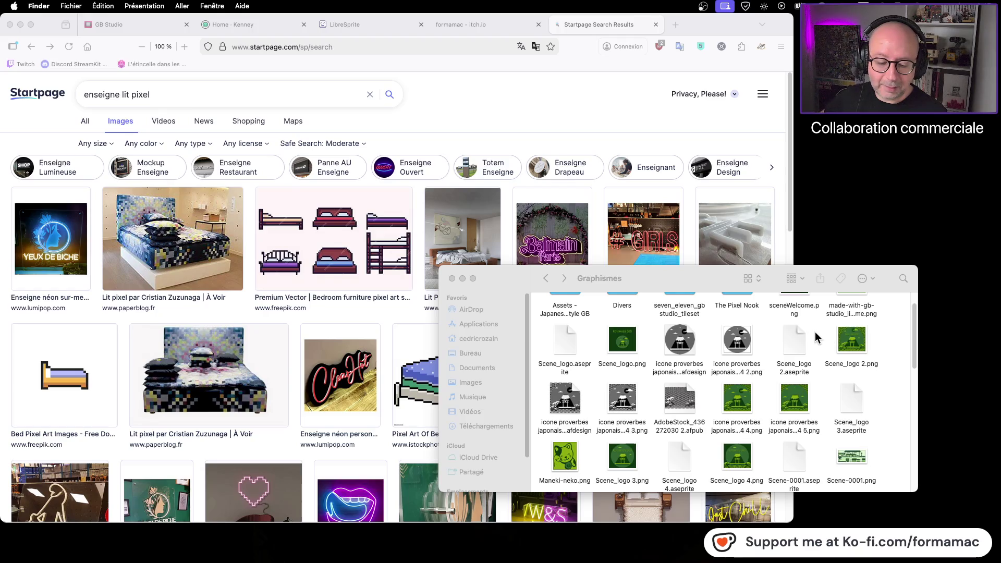
Search images for 'pictogramme pixel bed' and scroll through the pixel-art beds
{"action": "left_click", "coordinate": [147, 92]}
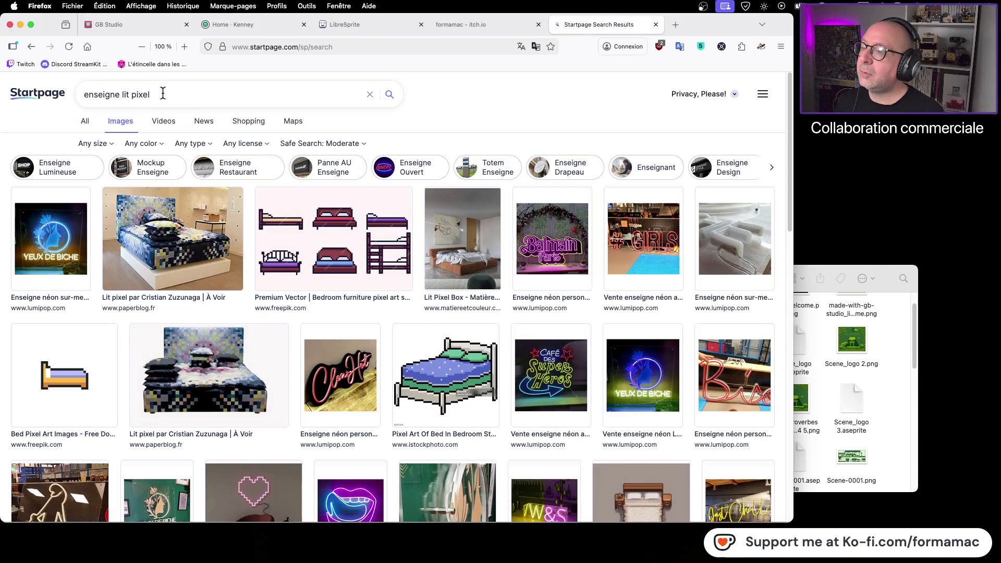
{"action": "type", "text": "p"}
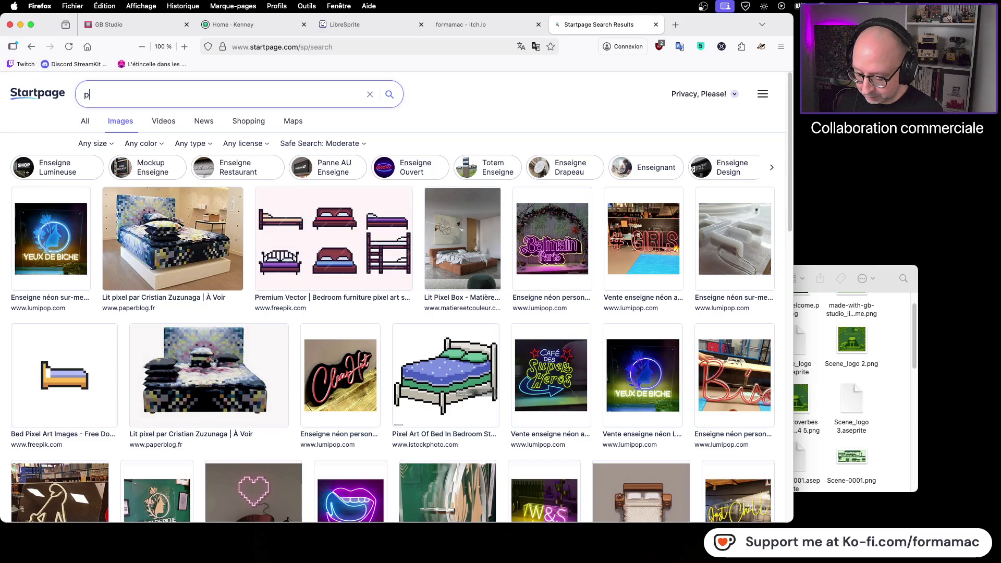
{"action": "type", "text": "ictogr"}
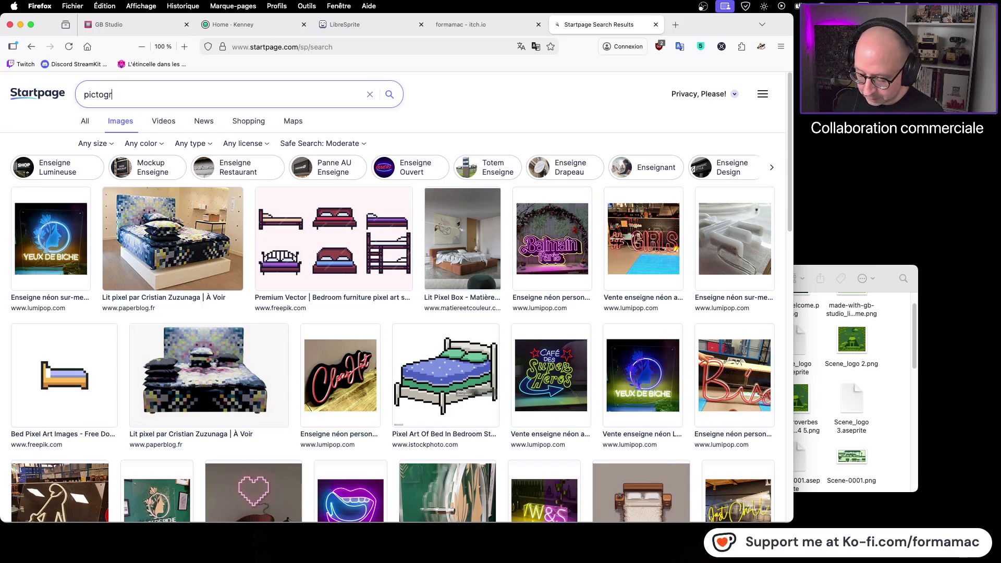
{"action": "type", "text": "amme pixel bed"}
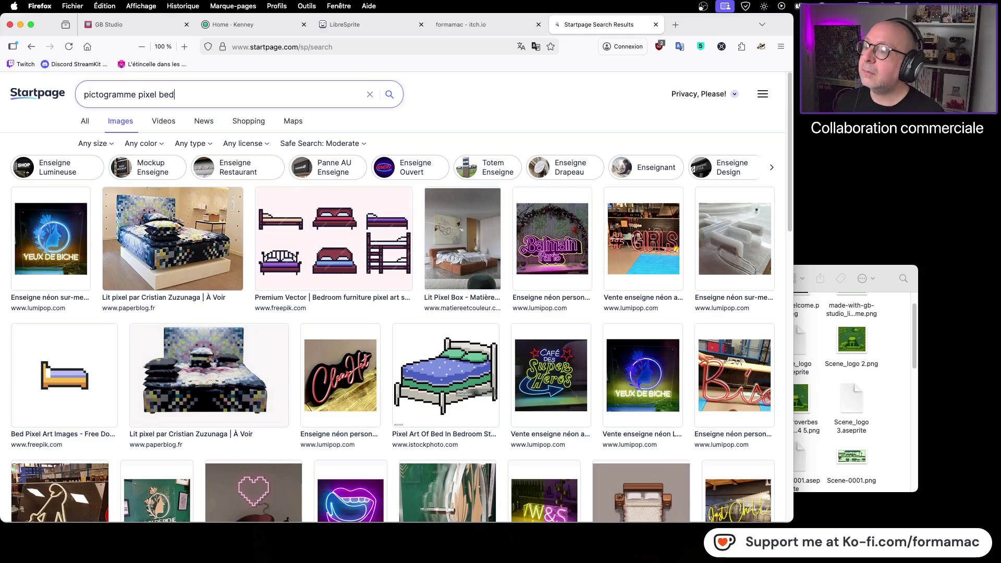
{"action": "key", "text": "Return"}
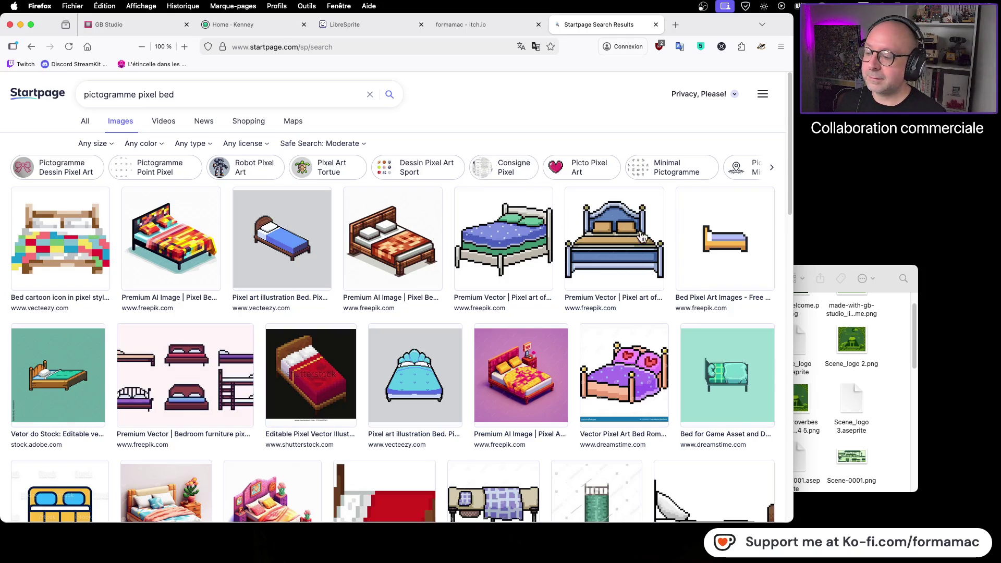
{"action": "scroll", "coordinate": [638, 239], "scroll_direction": "down", "scroll_amount": 2}
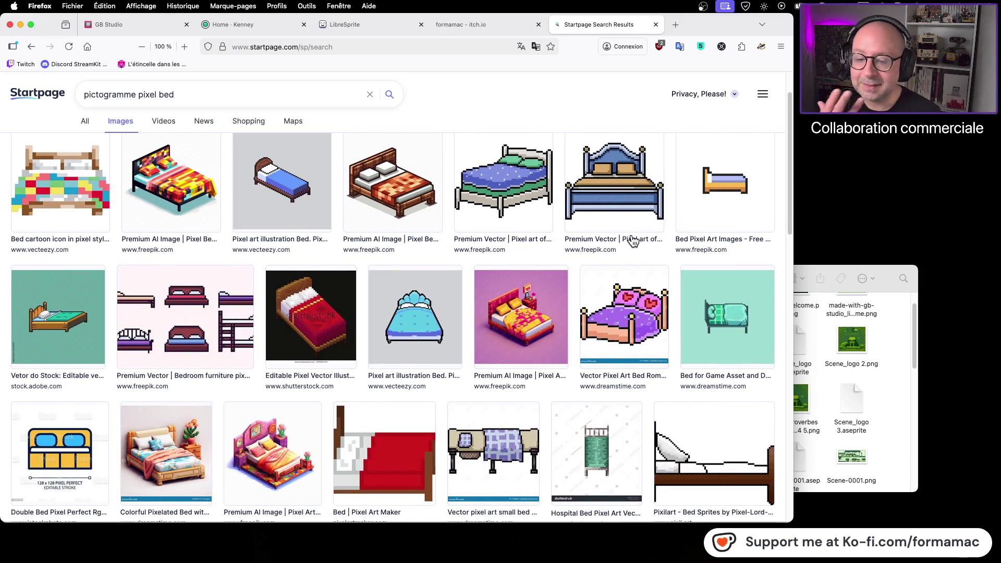
{"action": "scroll", "coordinate": [631, 240], "scroll_direction": "down", "scroll_amount": 3}
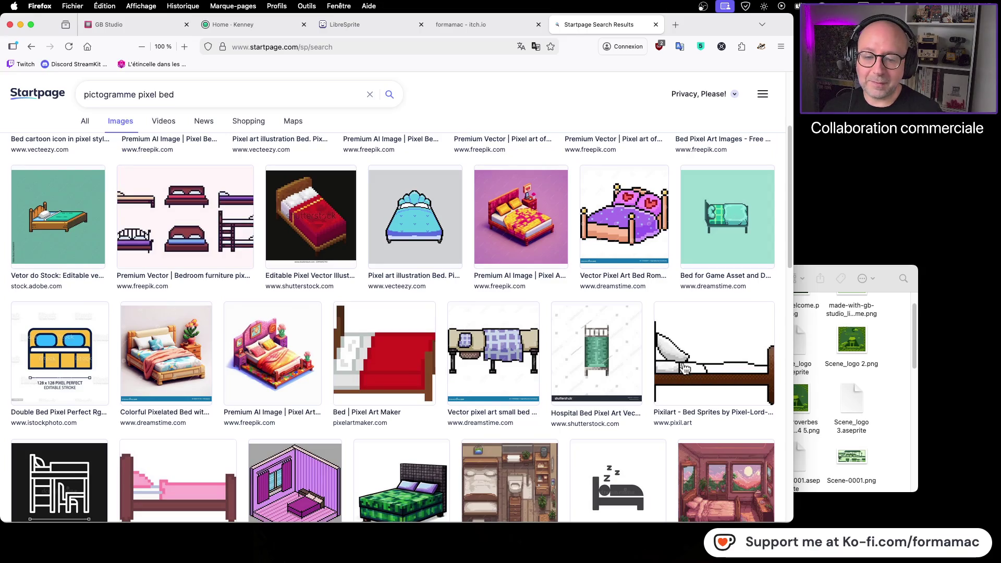
{"action": "scroll", "coordinate": [673, 375], "scroll_direction": "down", "scroll_amount": 2}
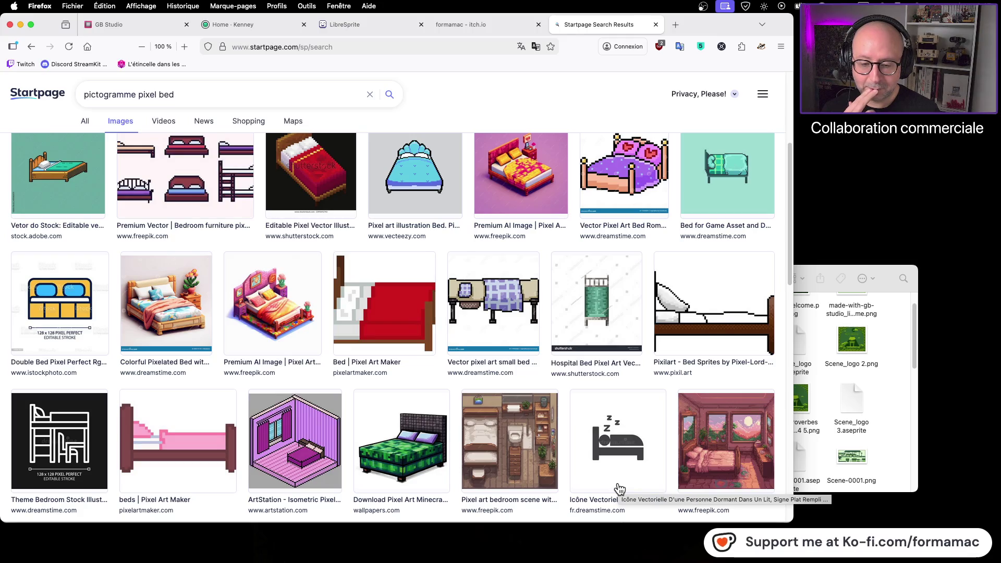
{"action": "scroll", "coordinate": [603, 465], "scroll_direction": "down", "scroll_amount": 1}
{"action": "scroll", "coordinate": [603, 465], "scroll_direction": "down", "scroll_amount": 5}
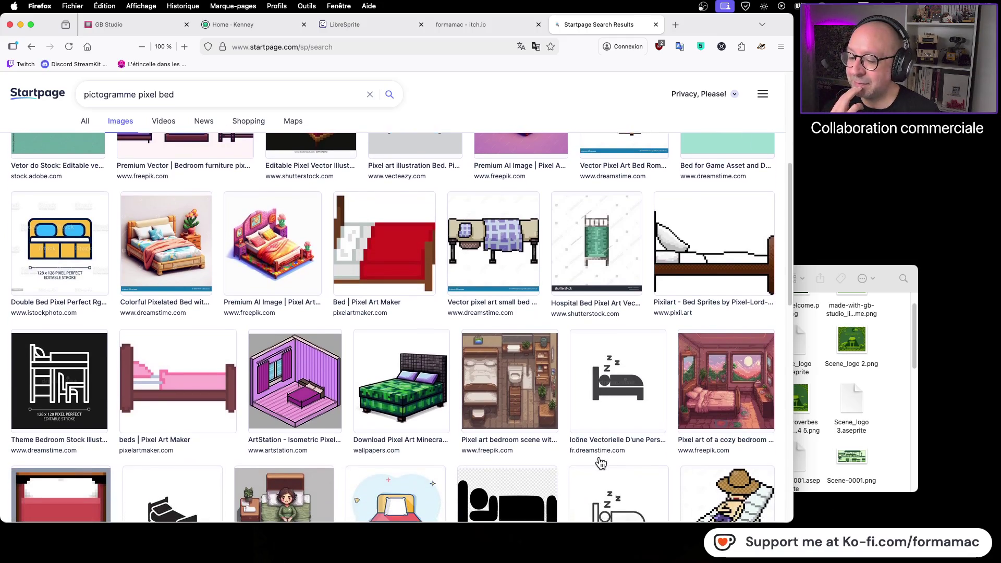
{"action": "scroll", "coordinate": [600, 463], "scroll_direction": "down", "scroll_amount": 1}
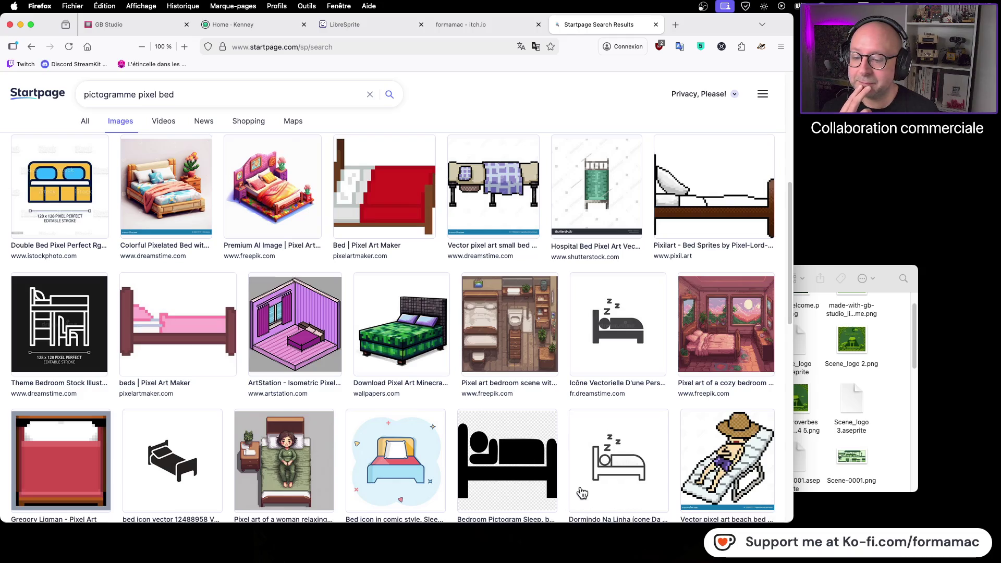
Keep browsing the bed results, then select the word 'pixel' in the query
{"action": "scroll", "coordinate": [581, 490], "scroll_direction": "down", "scroll_amount": 4}
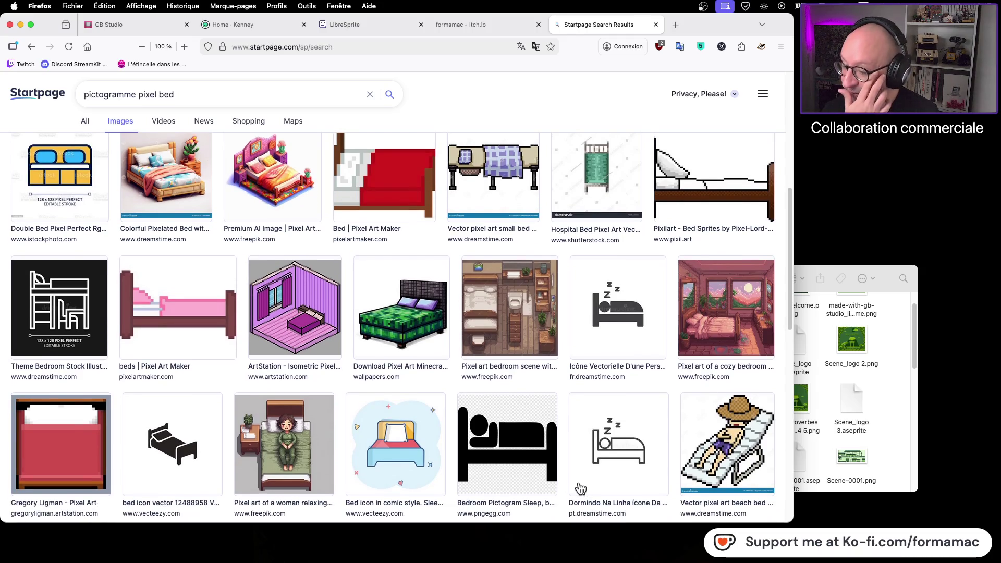
{"action": "scroll", "coordinate": [579, 485], "scroll_direction": "down", "scroll_amount": 8}
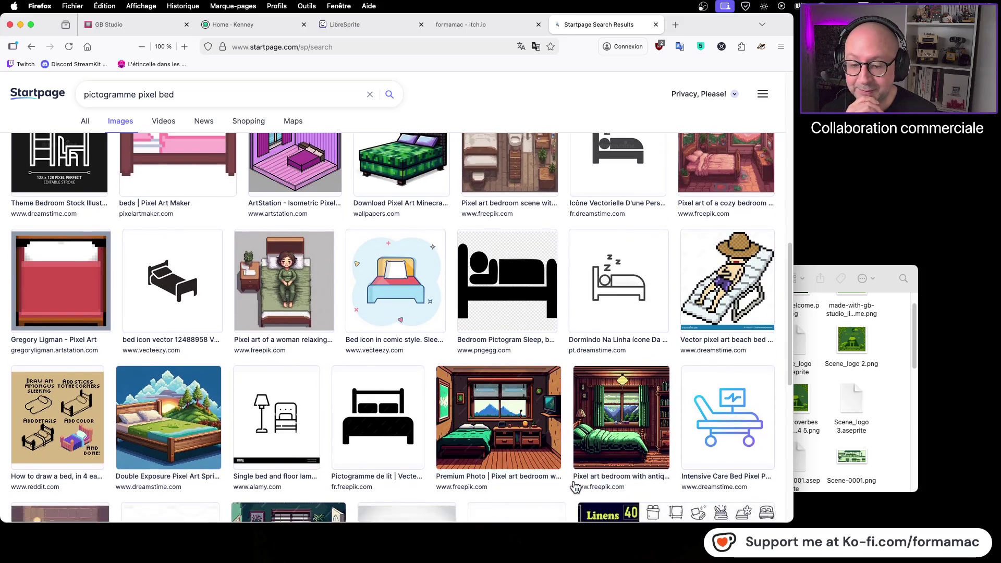
{"action": "scroll", "coordinate": [517, 486], "scroll_direction": "down", "scroll_amount": 2}
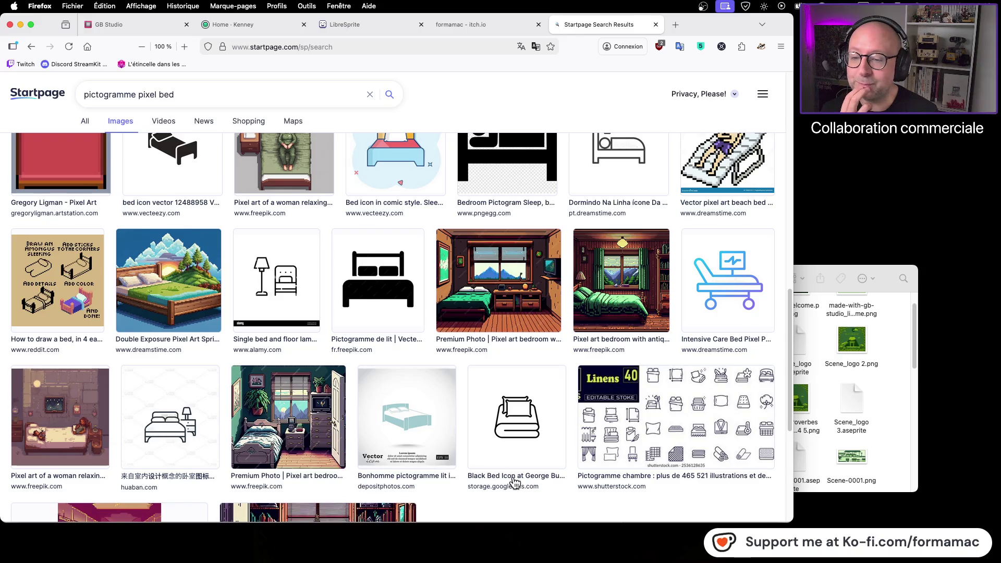
{"action": "scroll", "coordinate": [513, 481], "scroll_direction": "down", "scroll_amount": 2}
{"action": "scroll", "coordinate": [513, 481], "scroll_direction": "down", "scroll_amount": 5}
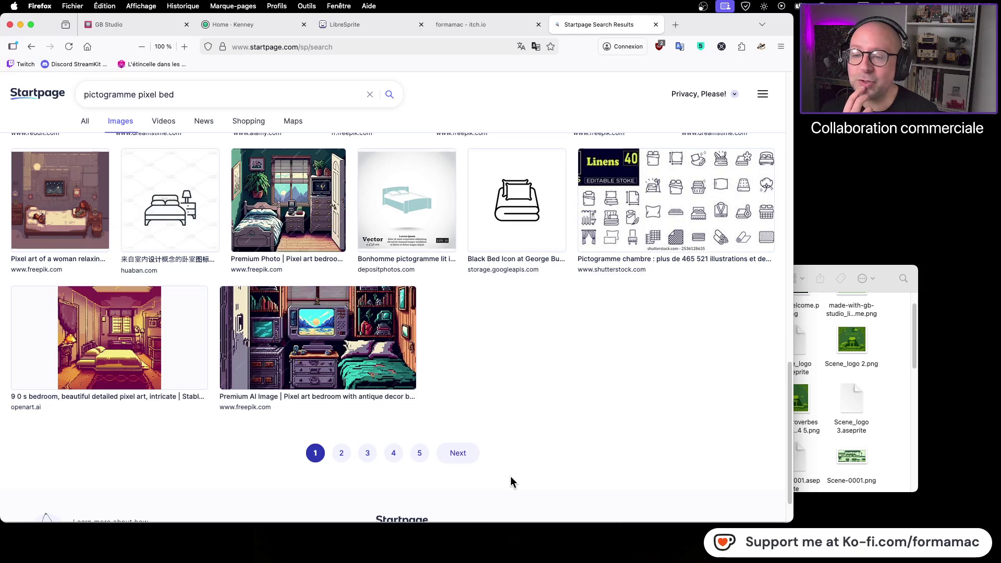
{"action": "scroll", "coordinate": [511, 480], "scroll_direction": "up", "scroll_amount": 4}
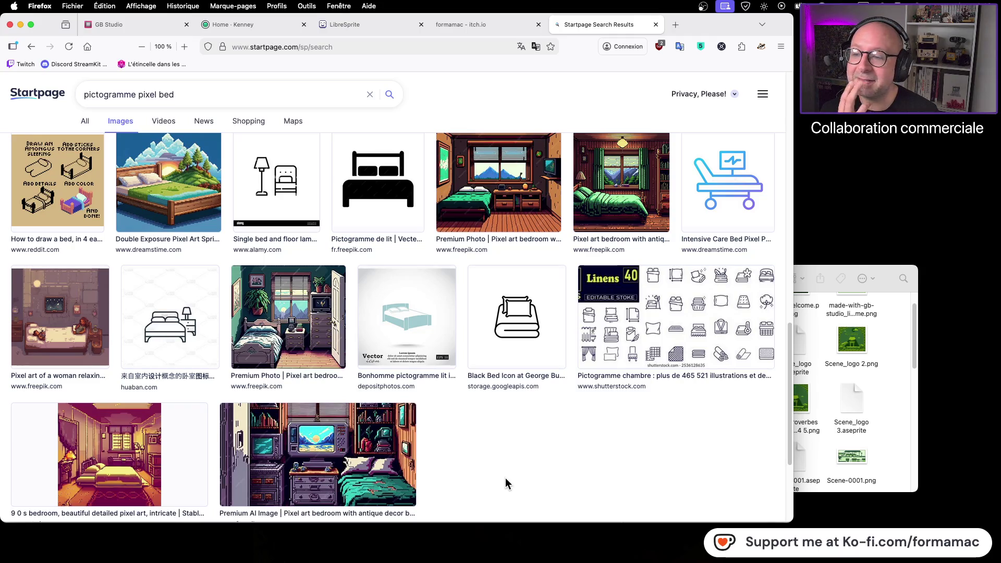
{"action": "scroll", "coordinate": [503, 479], "scroll_direction": "up", "scroll_amount": 10}
{"action": "double_click", "coordinate": [150, 93]}
Rerun the search as 'pictogramme bed' and browse the black bed pictograms
{"action": "key", "text": "BackSpace"}
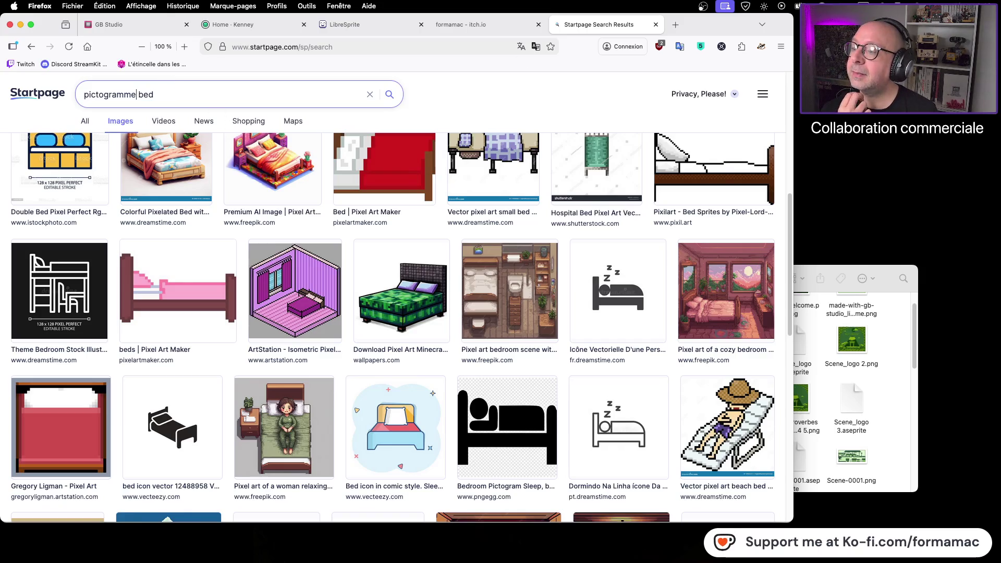
{"action": "key", "text": "Return"}
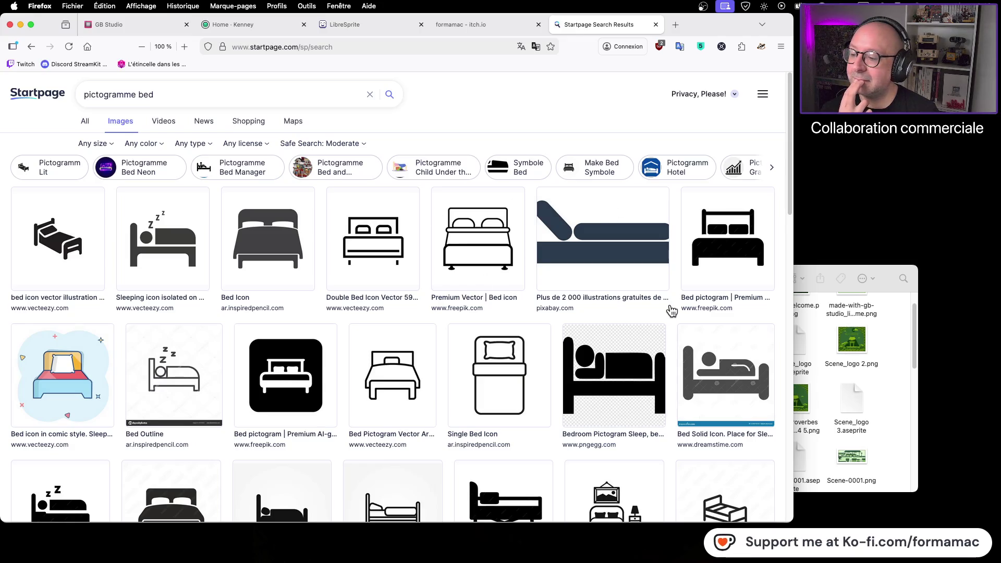
{"action": "scroll", "coordinate": [671, 311], "scroll_direction": "down", "scroll_amount": 3}
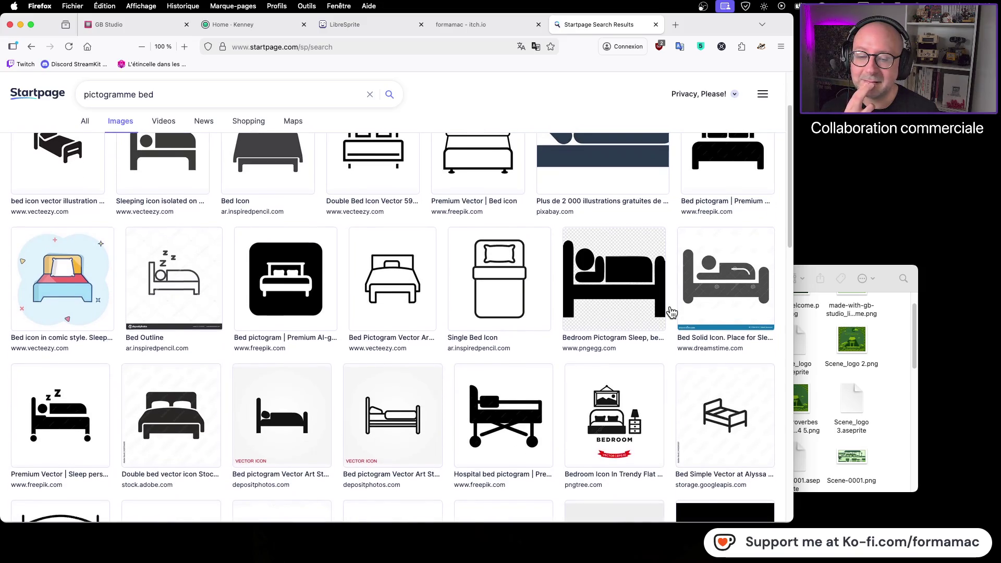
{"action": "scroll", "coordinate": [671, 311], "scroll_direction": "down", "scroll_amount": 2}
{"action": "scroll", "coordinate": [669, 315], "scroll_direction": "down", "scroll_amount": 2}
{"action": "scroll", "coordinate": [667, 316], "scroll_direction": "down", "scroll_amount": 4}
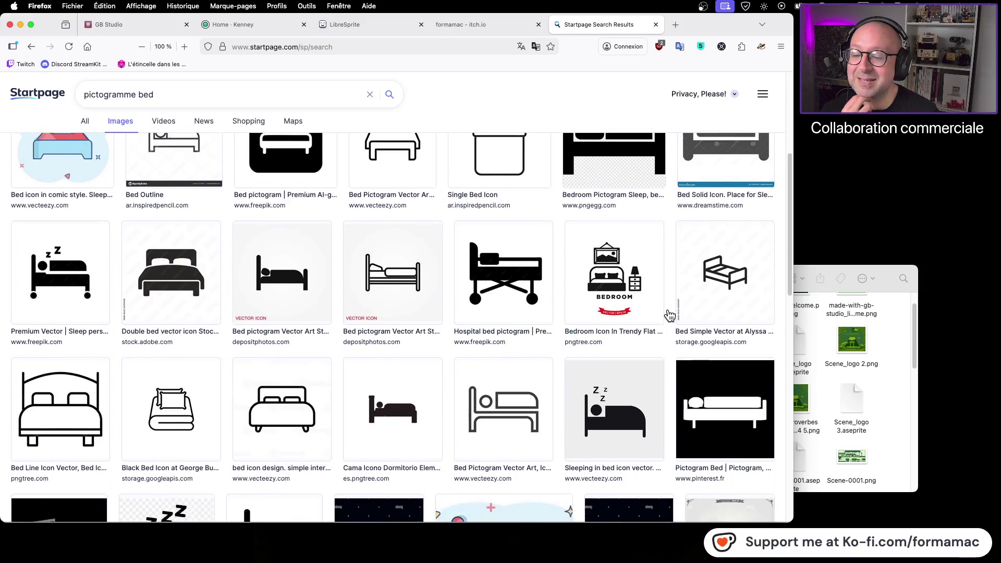
{"action": "scroll", "coordinate": [666, 313], "scroll_direction": "up", "scroll_amount": 10}
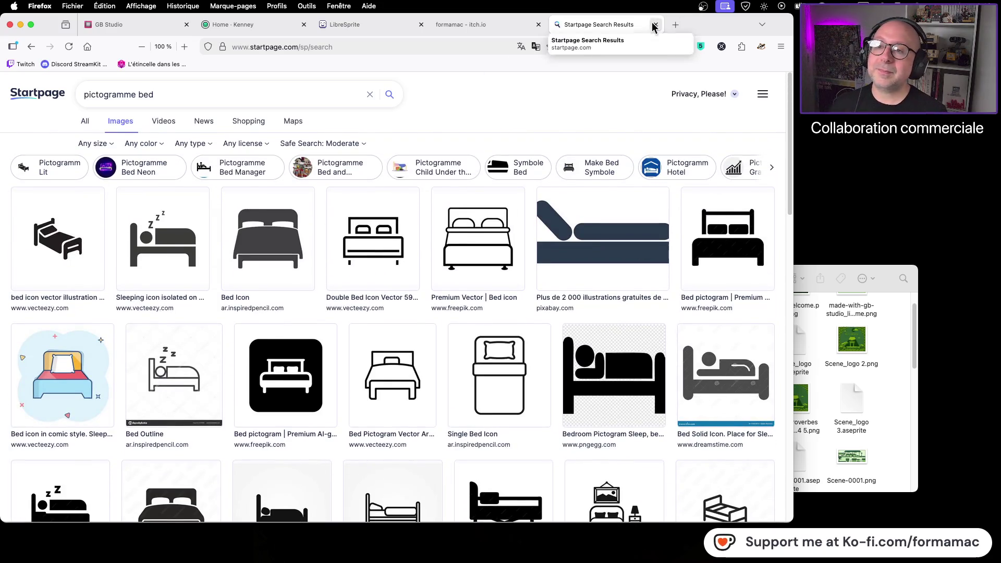
{"action": "left_click", "coordinate": [675, 24]}
Search Startpage images for 'enseigne hotel japon'
{"action": "left_click", "coordinate": [311, 203]}
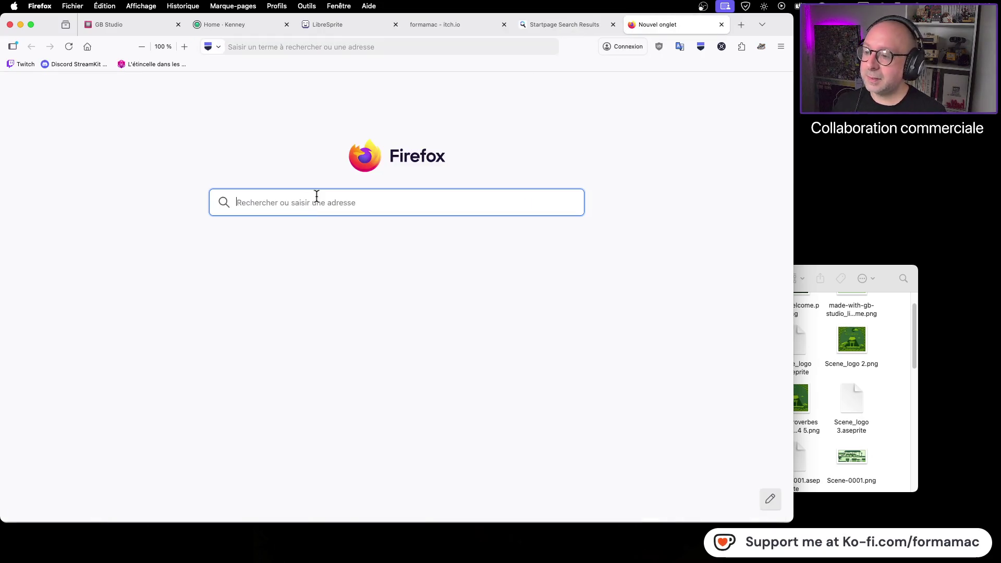
{"action": "type", "text": "enseigne "}
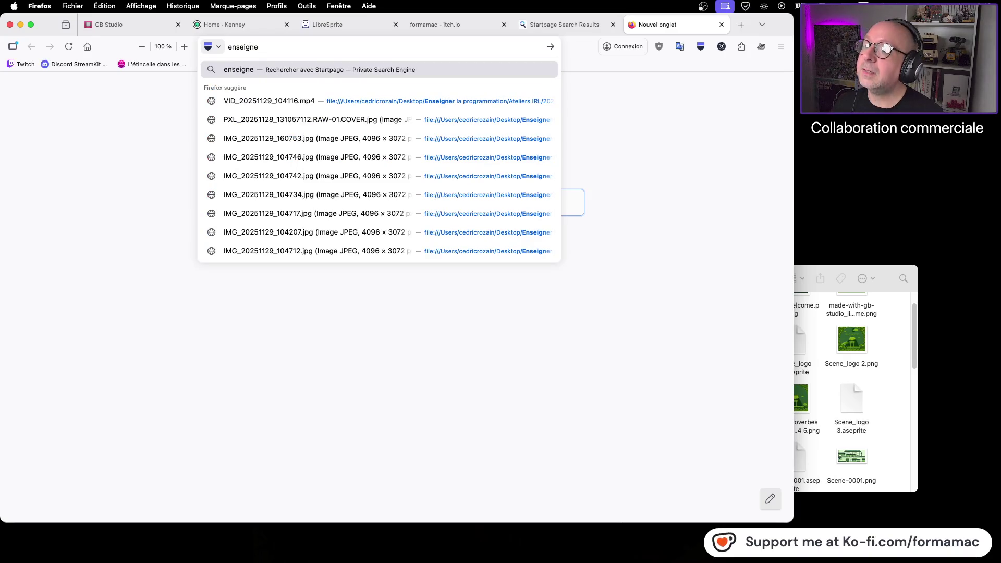
{"action": "type", "text": "hotel "}
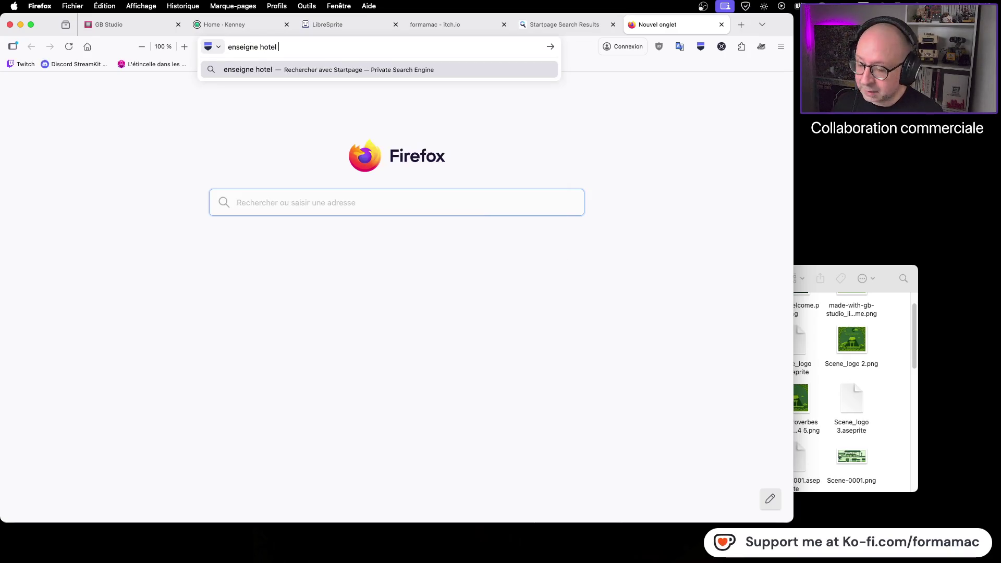
{"action": "type", "text": "japon"}
{"action": "key", "text": "Return"}
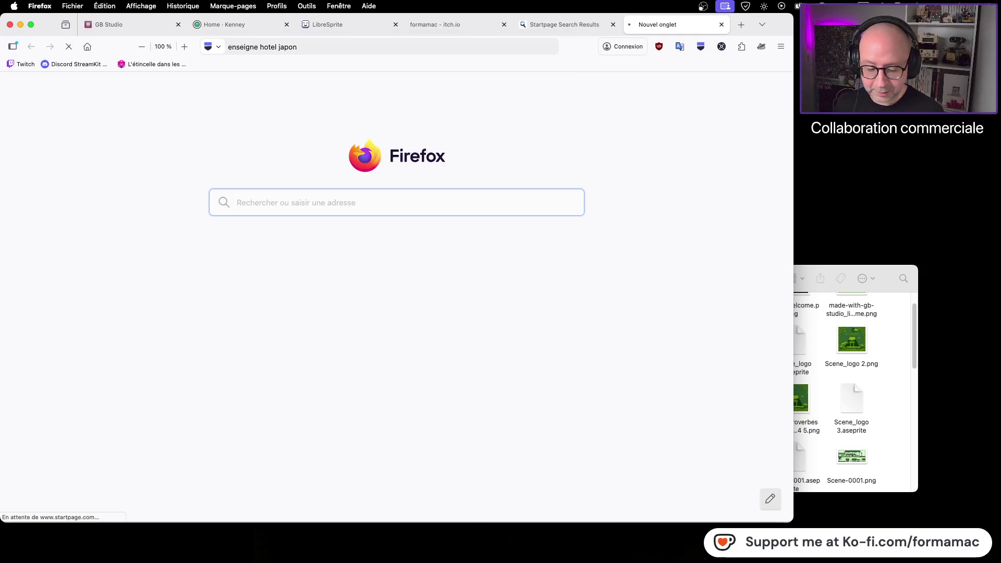
{"action": "left_click", "coordinate": [133, 130]}
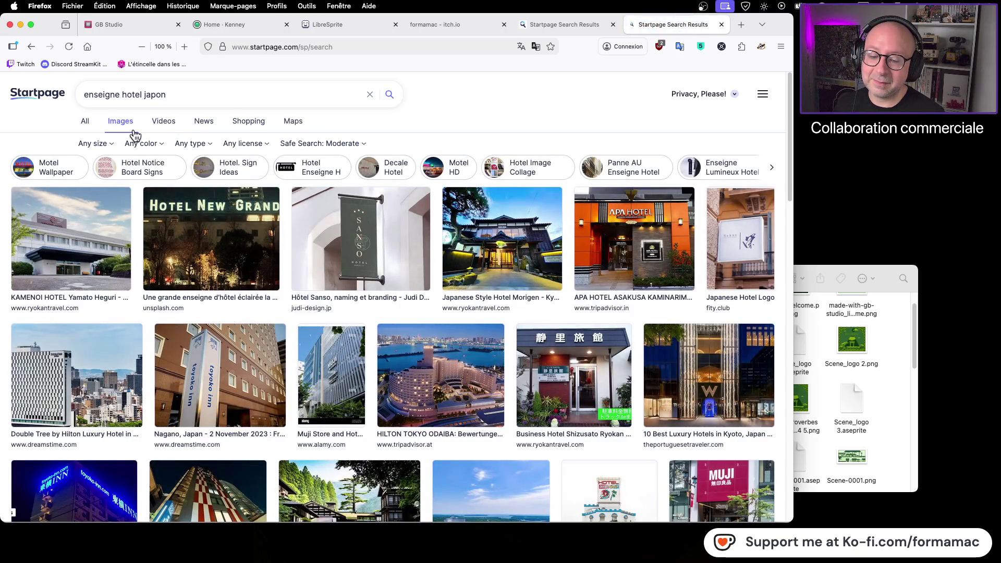
Browse the Japanese hotel sign images, then return to the web results
{"action": "scroll", "coordinate": [247, 203], "scroll_direction": "down", "scroll_amount": 3}
{"action": "scroll", "coordinate": [247, 203], "scroll_direction": "down", "scroll_amount": 3}
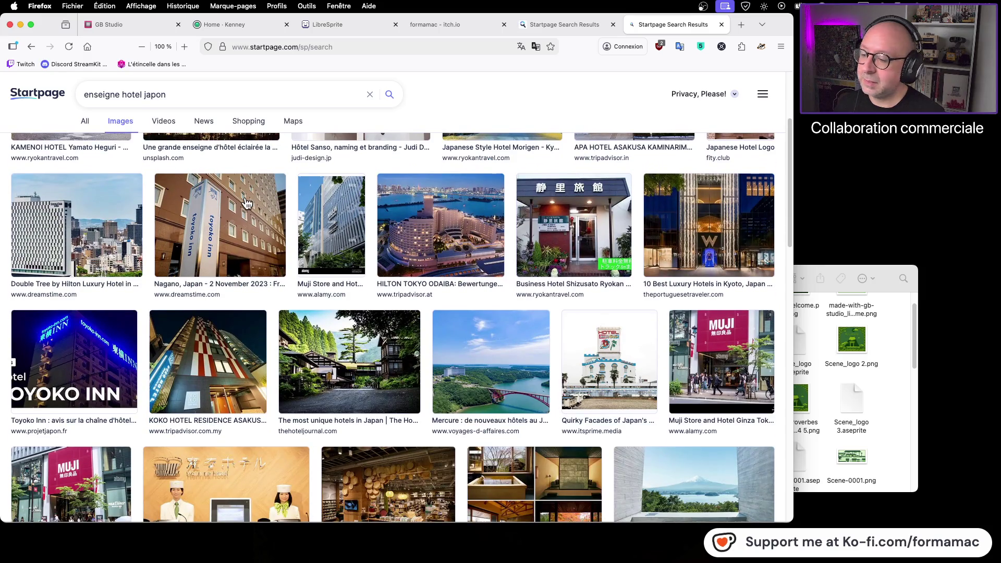
{"action": "scroll", "coordinate": [246, 203], "scroll_direction": "down", "scroll_amount": 5}
{"action": "scroll", "coordinate": [245, 203], "scroll_direction": "down", "scroll_amount": 10}
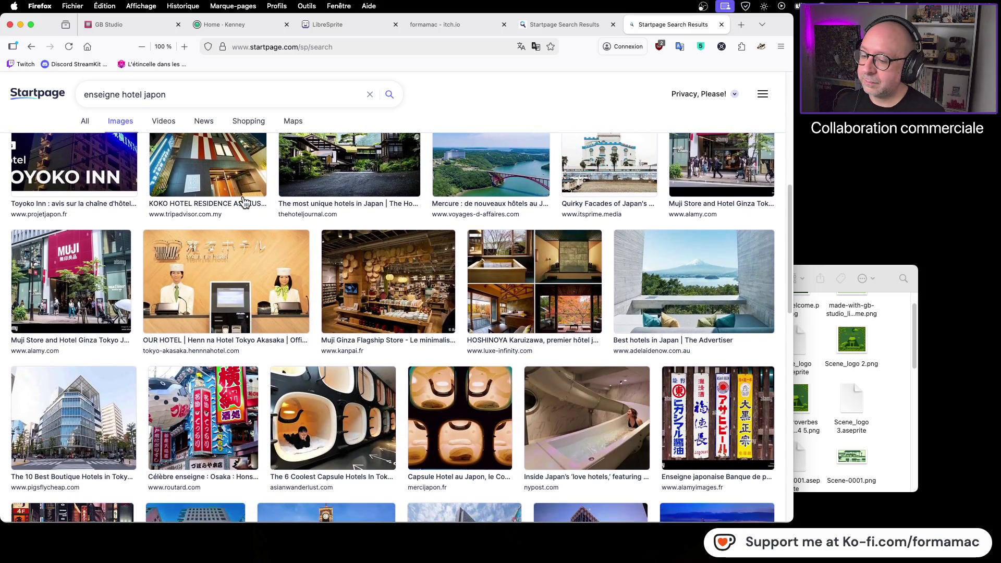
{"action": "scroll", "coordinate": [243, 202], "scroll_direction": "down", "scroll_amount": 10}
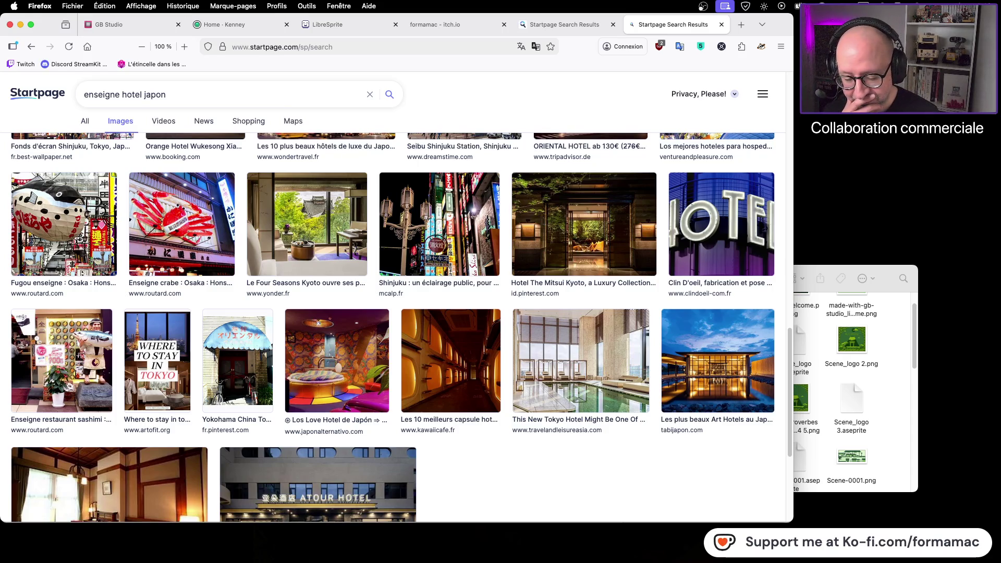
{"action": "key", "text": "super+Tab"}
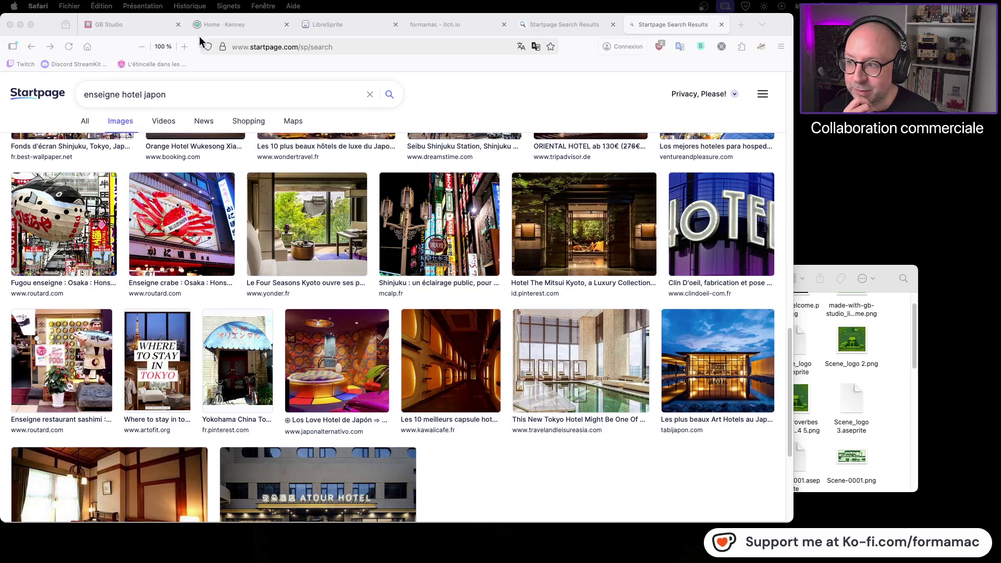
{"action": "left_click", "coordinate": [29, 49]}
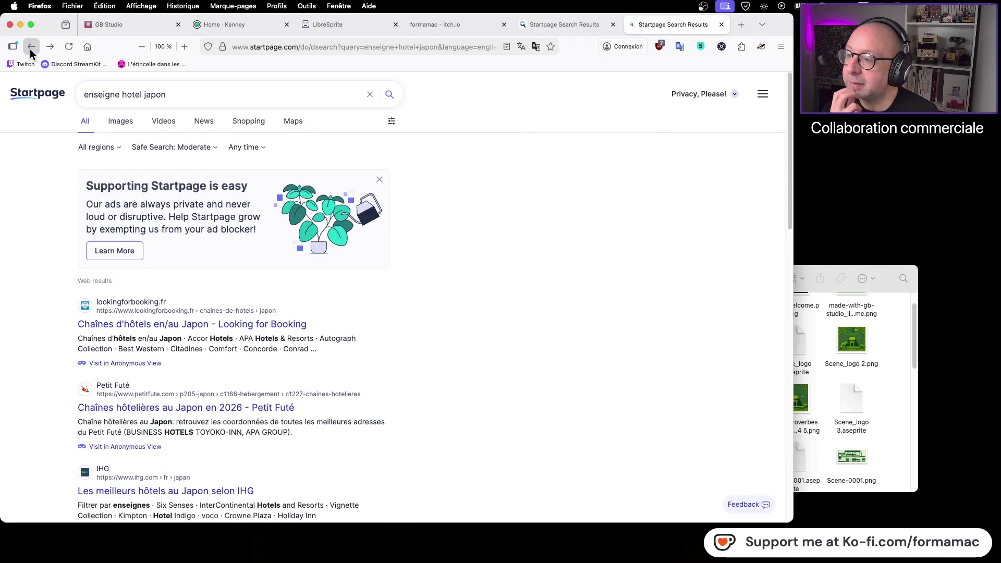
Back out of the hotel search to a blank tab, then bring GB Studio's Kotowaza project forward
{"action": "left_click", "coordinate": [30, 49]}
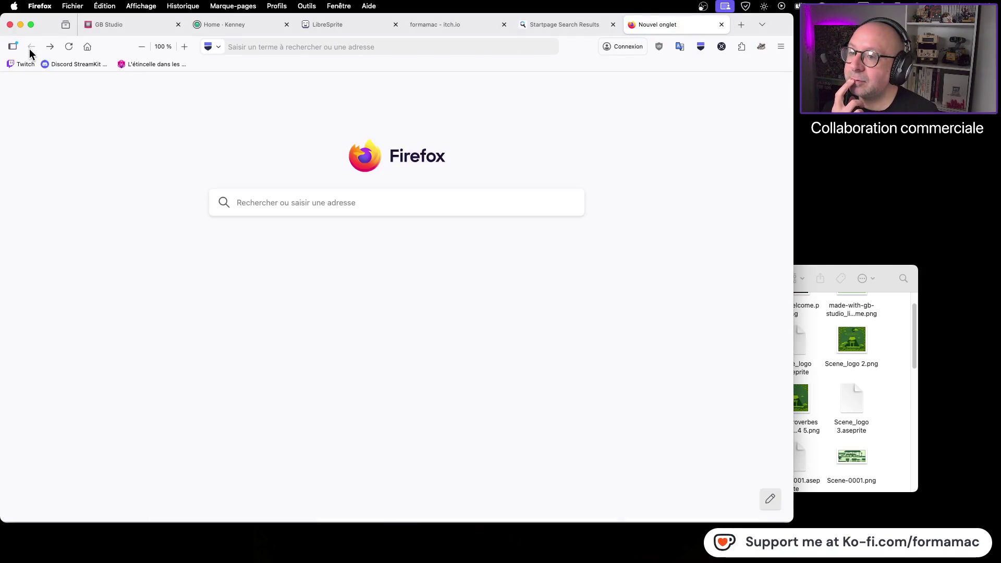
{"action": "left_click", "coordinate": [896, 396]}
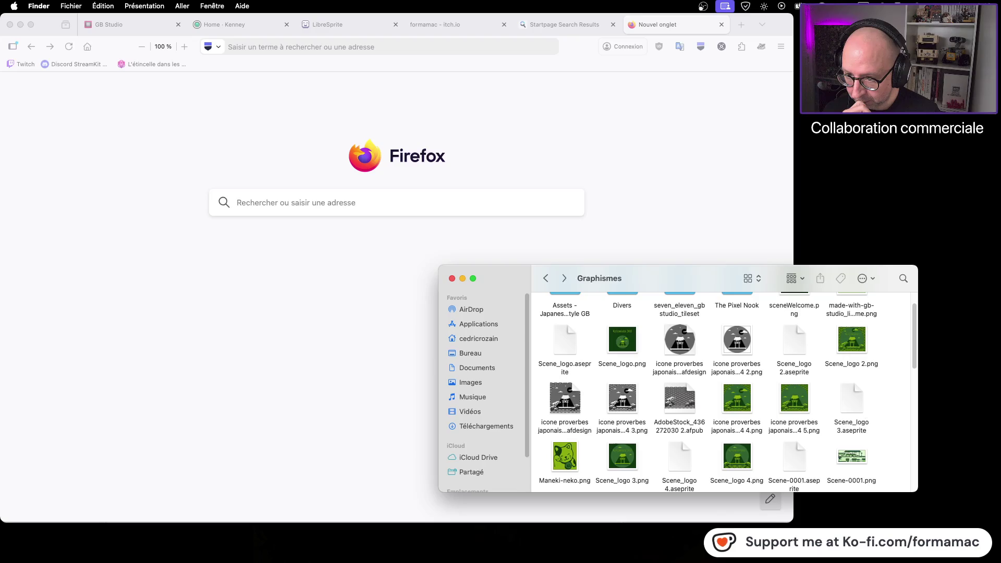
{"action": "key", "text": "super+Tab"}
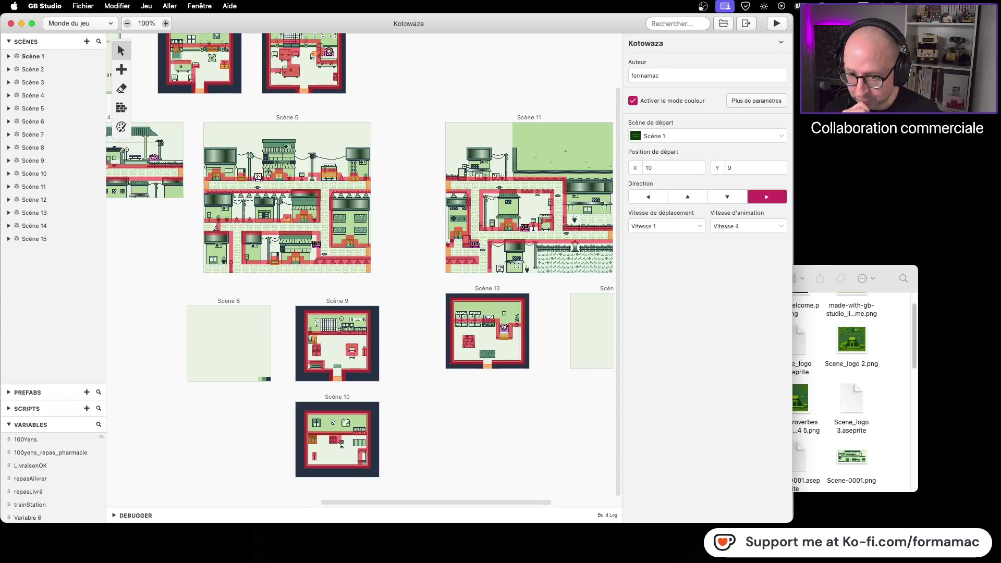
{"action": "scroll", "coordinate": [377, 268], "scroll_direction": "right", "scroll_amount": 5}
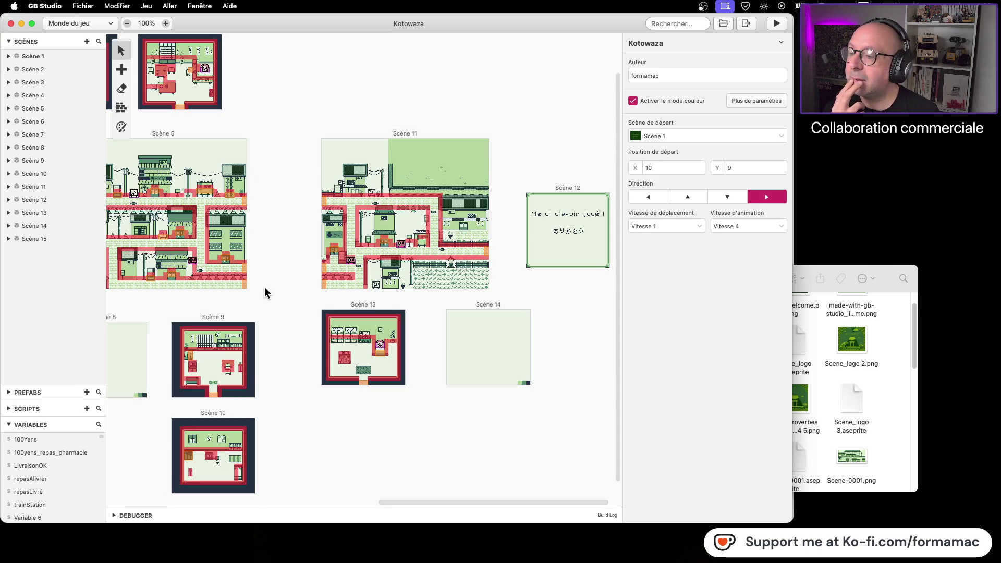
{"action": "scroll", "coordinate": [275, 285], "scroll_direction": "left", "scroll_amount": 5}
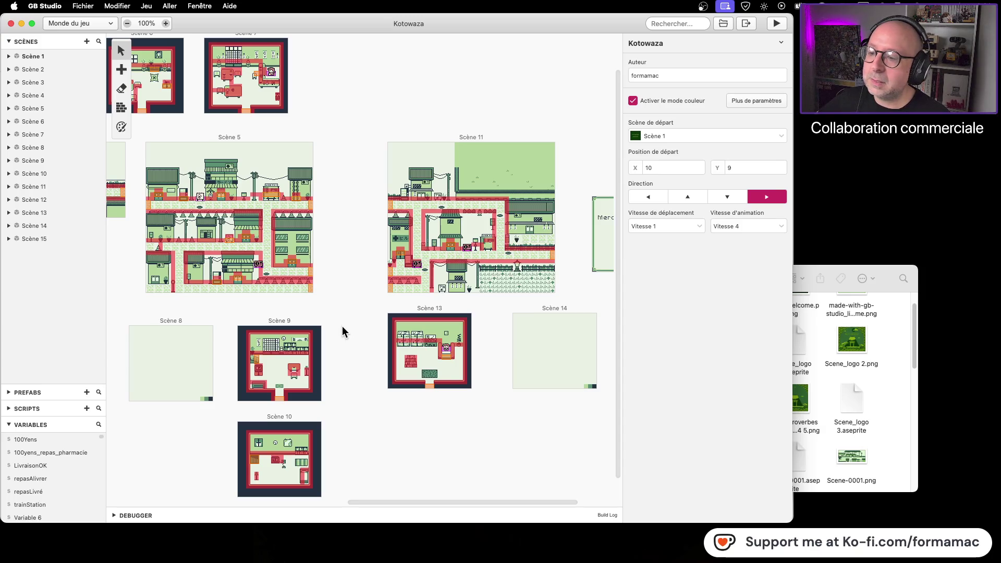
{"action": "mouse_move", "coordinate": [342, 323]}
{"action": "left_mouse_down"}
{"action": "mouse_move", "coordinate": [418, 302]}
{"action": "mouse_move", "coordinate": [411, 310]}
{"action": "left_mouse_up"}
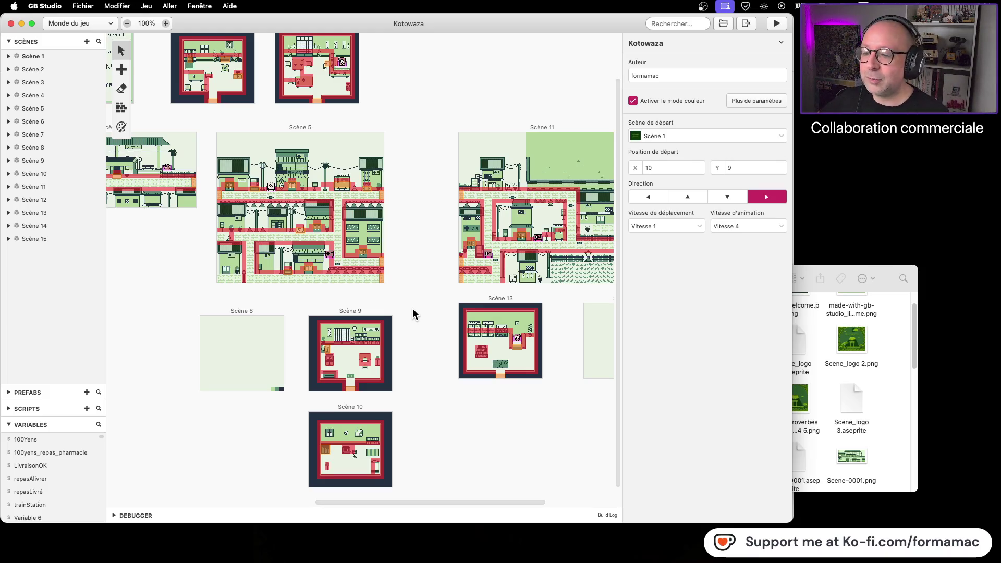
{"action": "left_click_drag", "start_coordinate": [425, 306], "coordinate": [371, 319]}
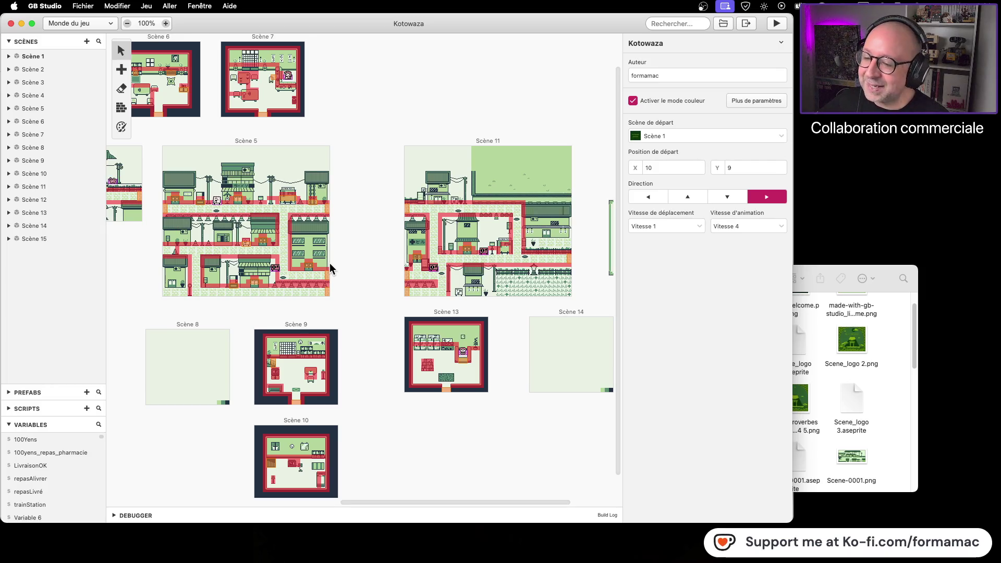
{"action": "scroll", "coordinate": [365, 324], "scroll_direction": "left", "scroll_amount": 3}
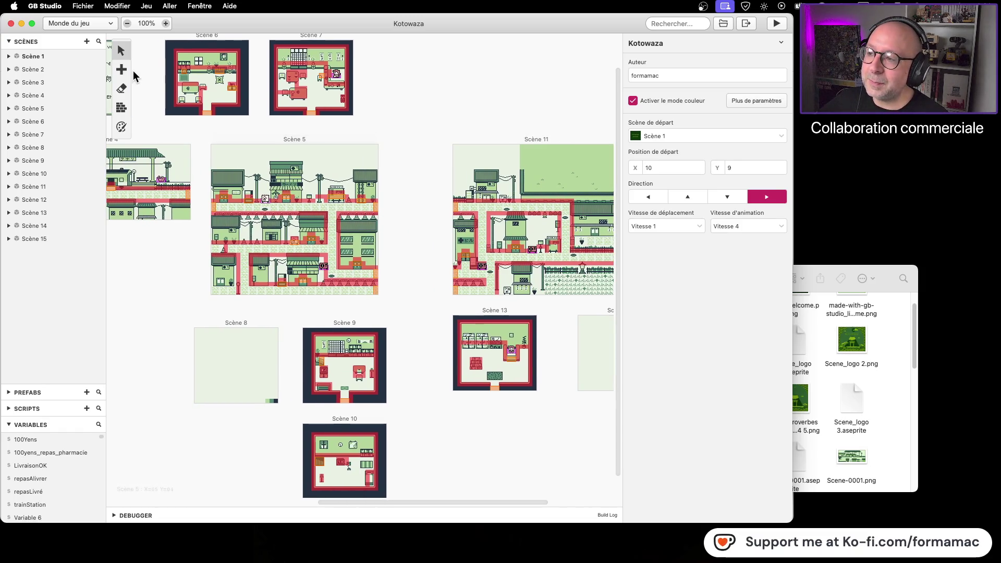
{"action": "mouse_move", "coordinate": [404, 106]}
{"action": "left_mouse_down"}
{"action": "mouse_move", "coordinate": [483, 152]}
{"action": "mouse_move", "coordinate": [296, 103]}
{"action": "left_mouse_up"}
{"action": "scroll", "coordinate": [324, 63], "scroll_direction": "left", "scroll_amount": 3}
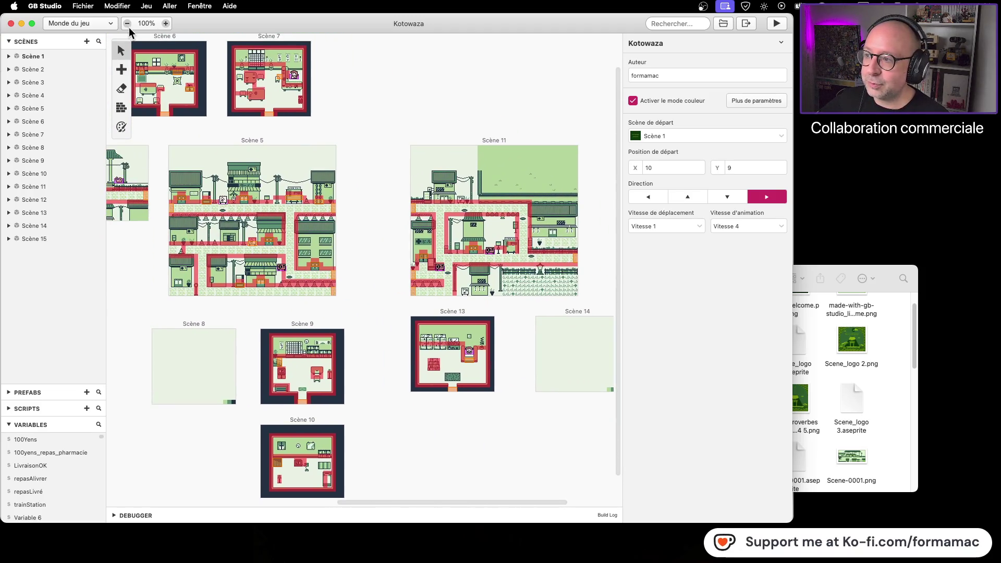
{"action": "left_click", "coordinate": [127, 24]}
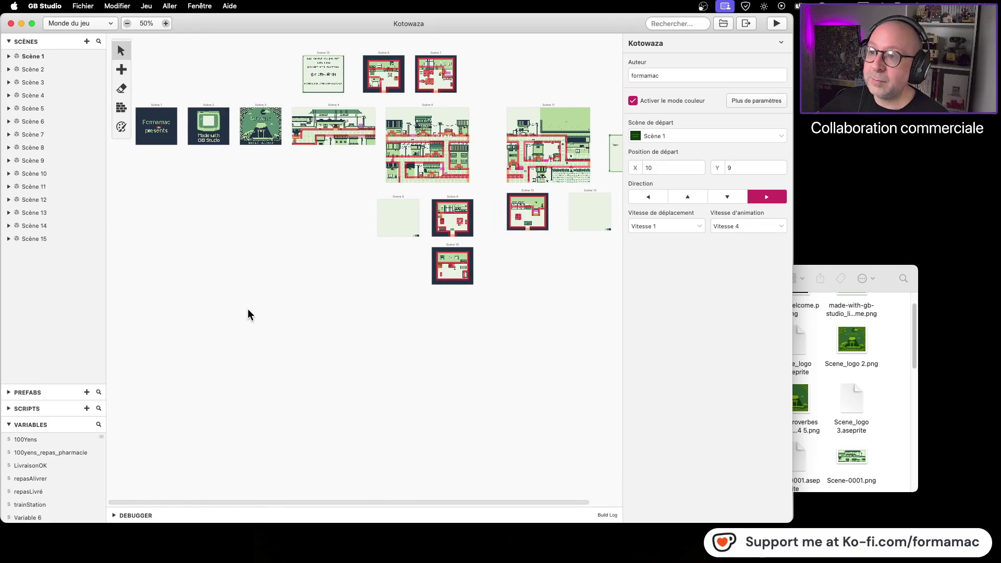
{"action": "scroll", "coordinate": [282, 281], "scroll_direction": "right", "scroll_amount": 2}
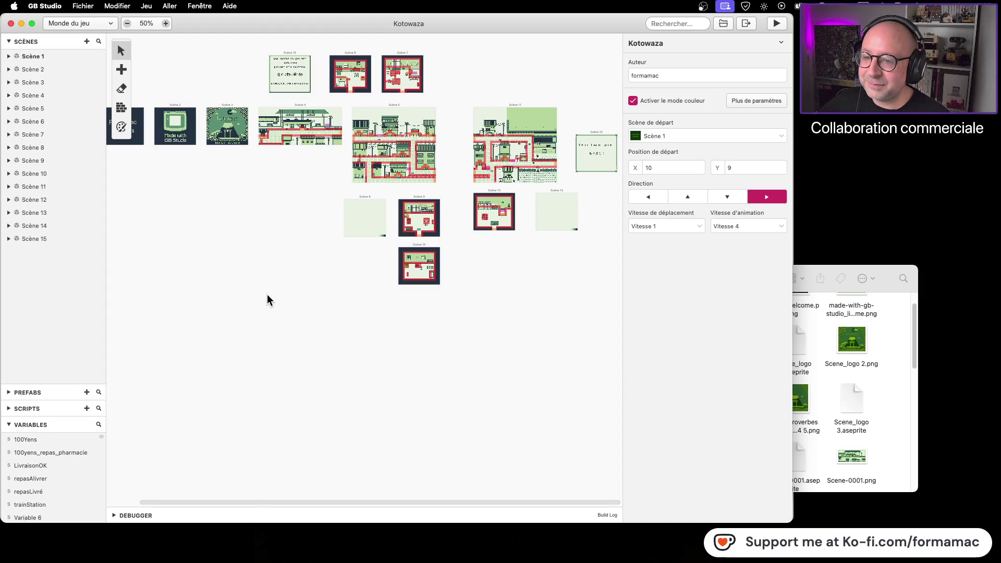
{"action": "left_click", "coordinate": [165, 24]}
{"action": "scroll", "coordinate": [439, 225], "scroll_direction": "right", "scroll_amount": 5}
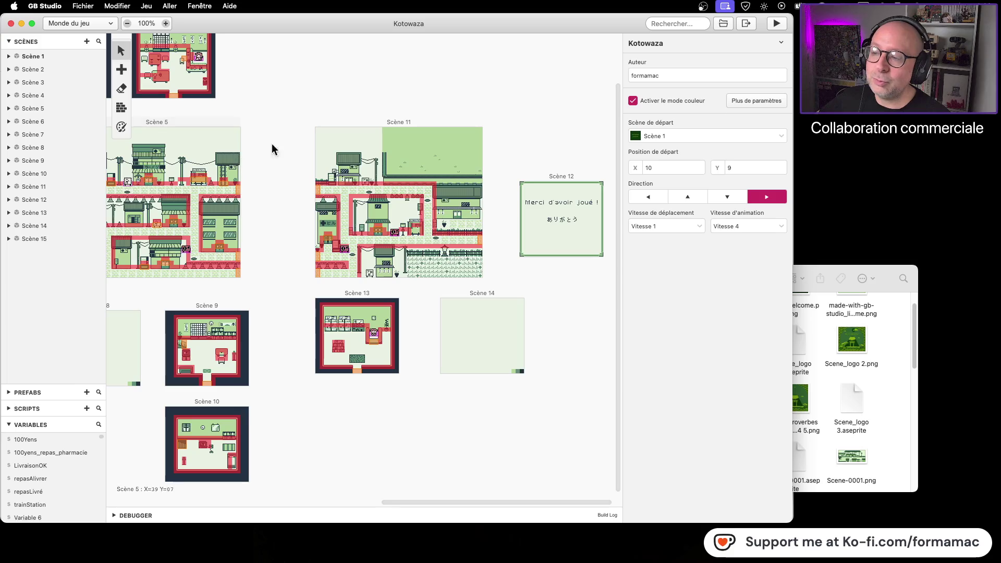
{"action": "scroll", "coordinate": [266, 103], "scroll_direction": "left", "scroll_amount": 10}
{"action": "scroll", "coordinate": [245, 267], "scroll_direction": "left", "scroll_amount": 15}
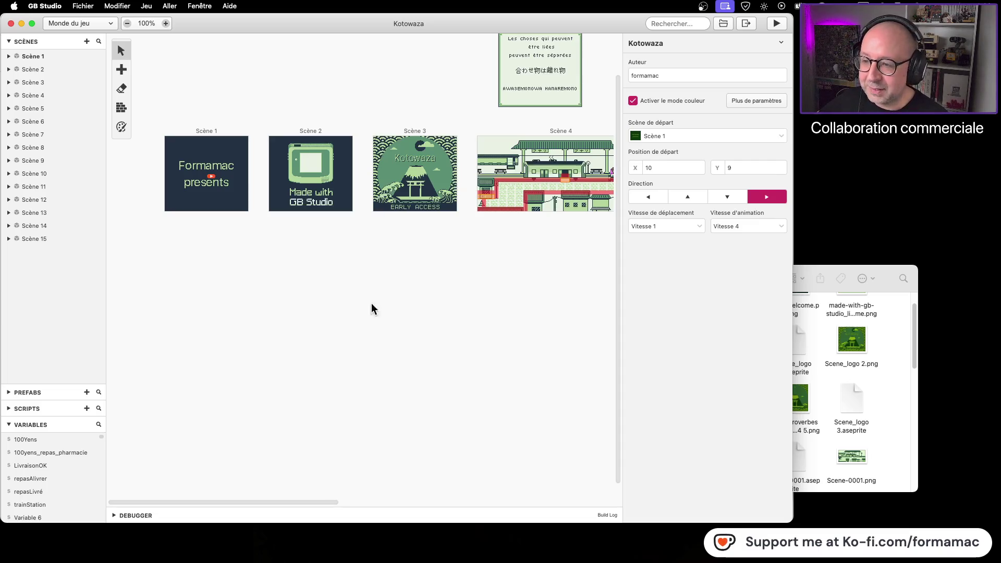
{"action": "scroll", "coordinate": [371, 308], "scroll_direction": "right", "scroll_amount": 8}
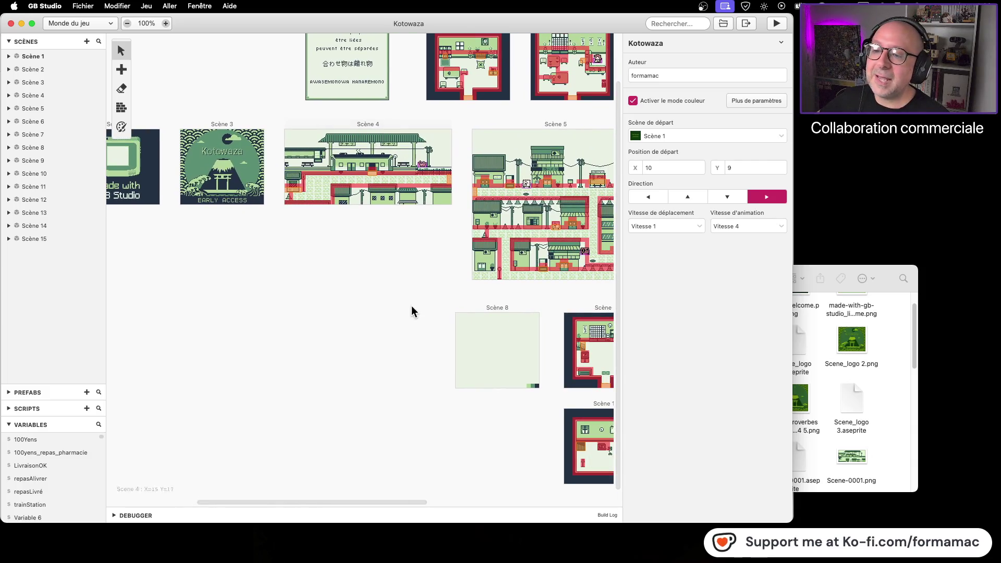
{"action": "scroll", "coordinate": [230, 308], "scroll_direction": "right", "scroll_amount": 6}
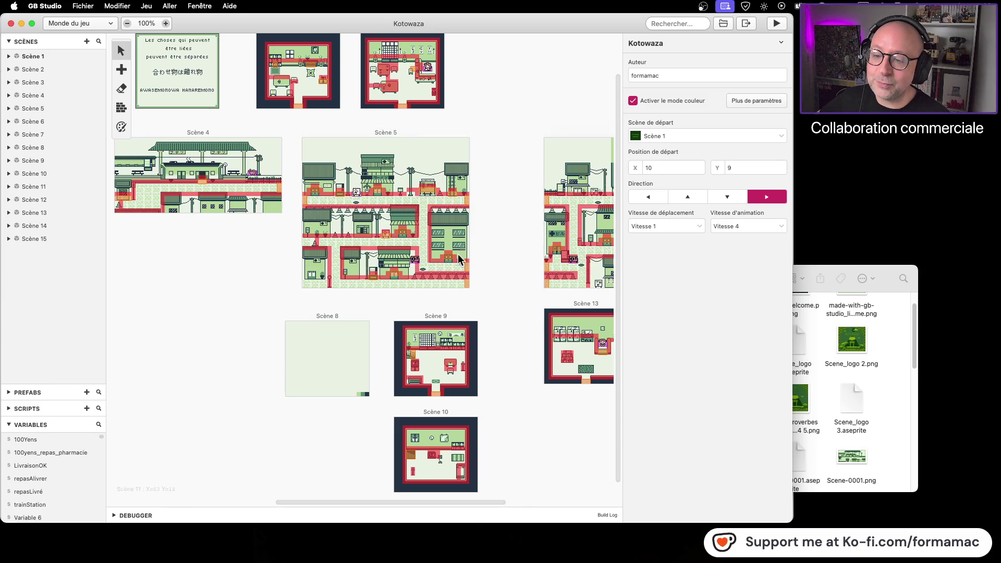
{"action": "scroll", "coordinate": [514, 301], "scroll_direction": "right", "scroll_amount": 3}
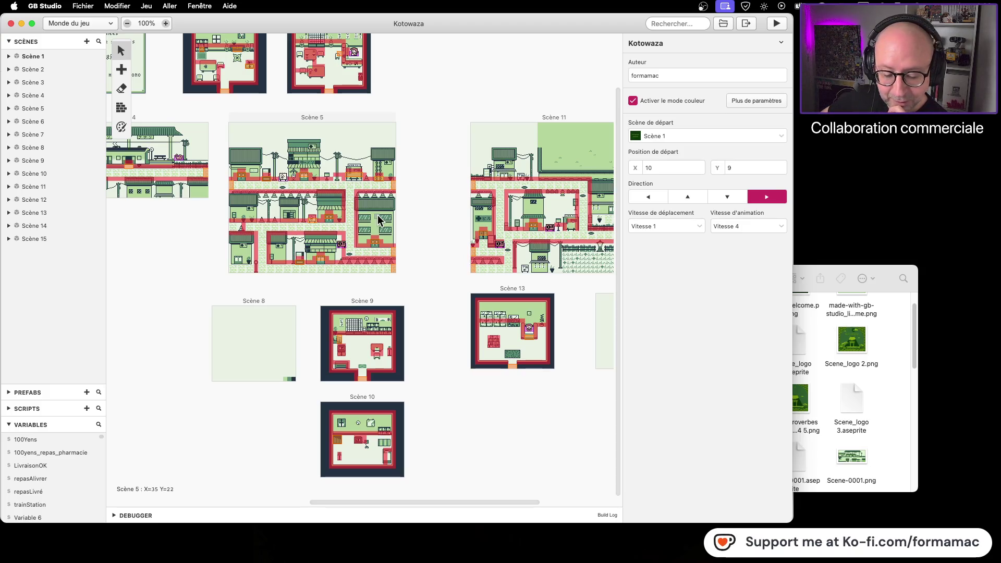
Open the Exemples folder inside Assets - Japanese Style GB
{"action": "left_click", "coordinate": [875, 391]}
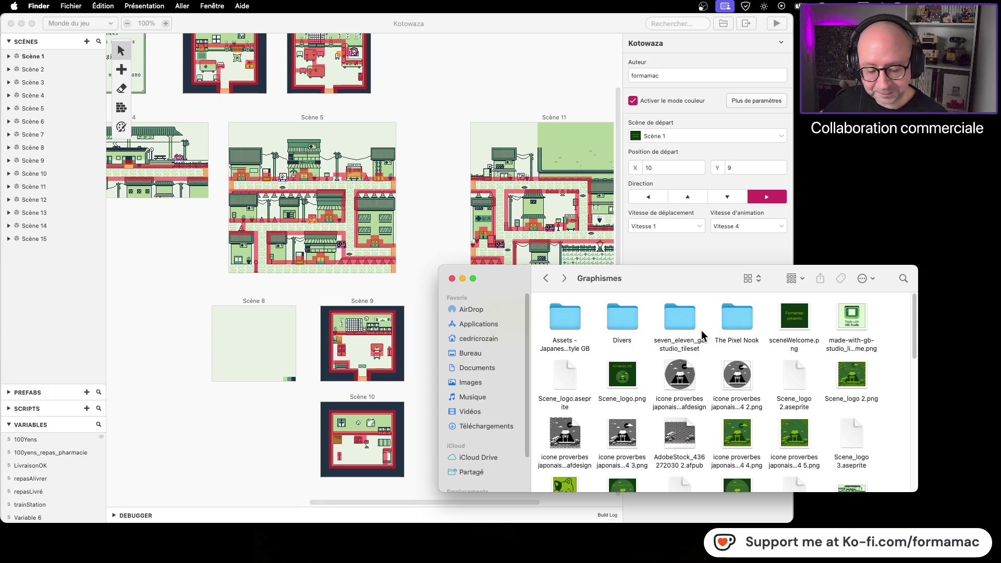
{"action": "double_click", "coordinate": [569, 323]}
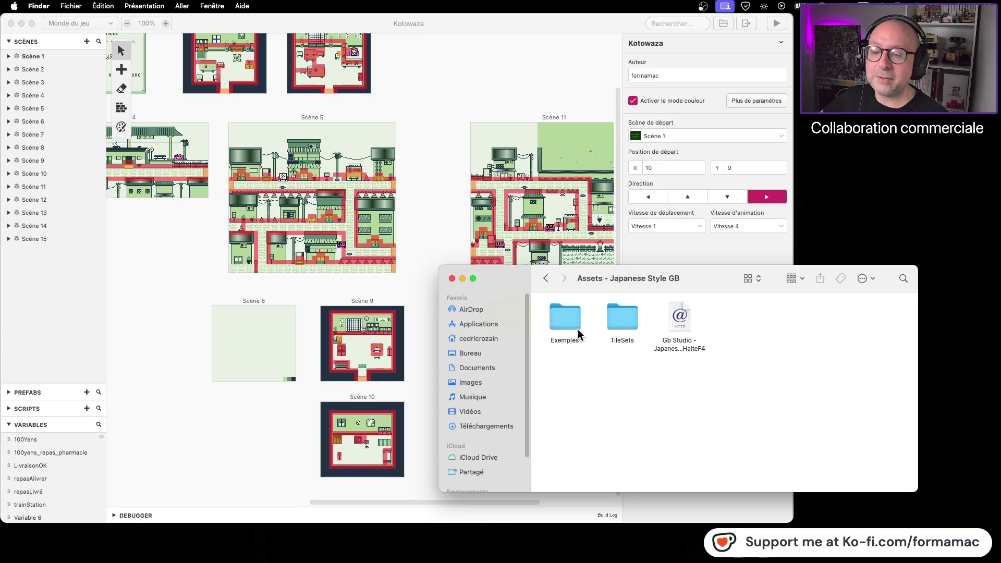
{"action": "double_click", "coordinate": [571, 315]}
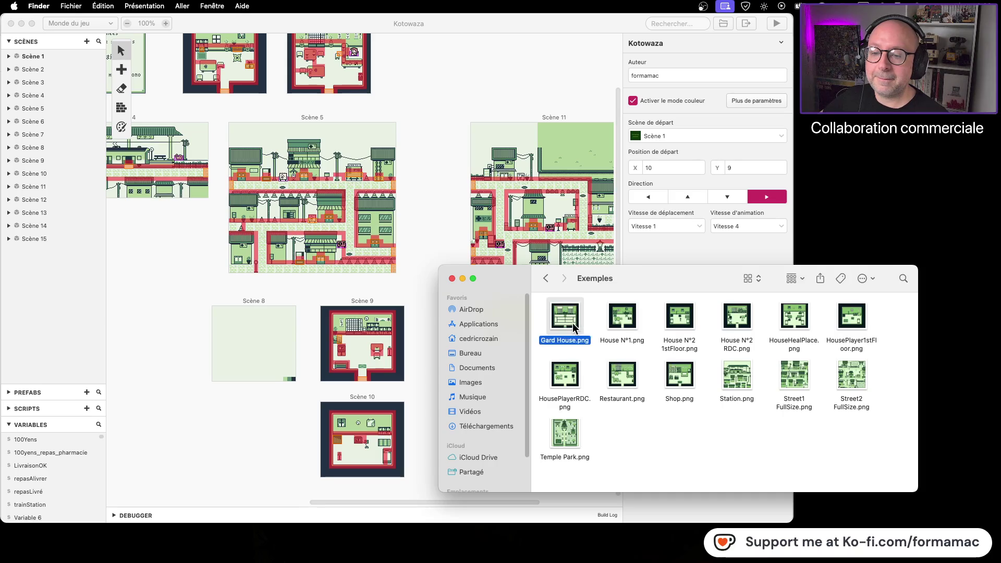
Quick Look through the example maps, from Gard House to Temple Park and Street2 FullSize
{"action": "key", "text": "space"}
{"action": "key", "text": "Right"}
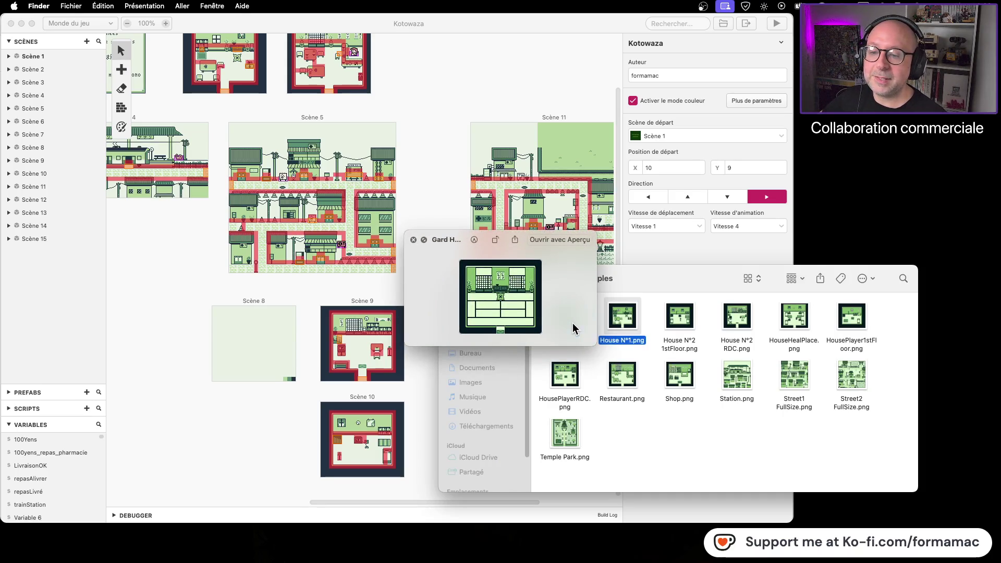
{"action": "key", "text": "Right"}
{"action": "key", "text": "Right"}
{"action": "key", "text": "Right"}
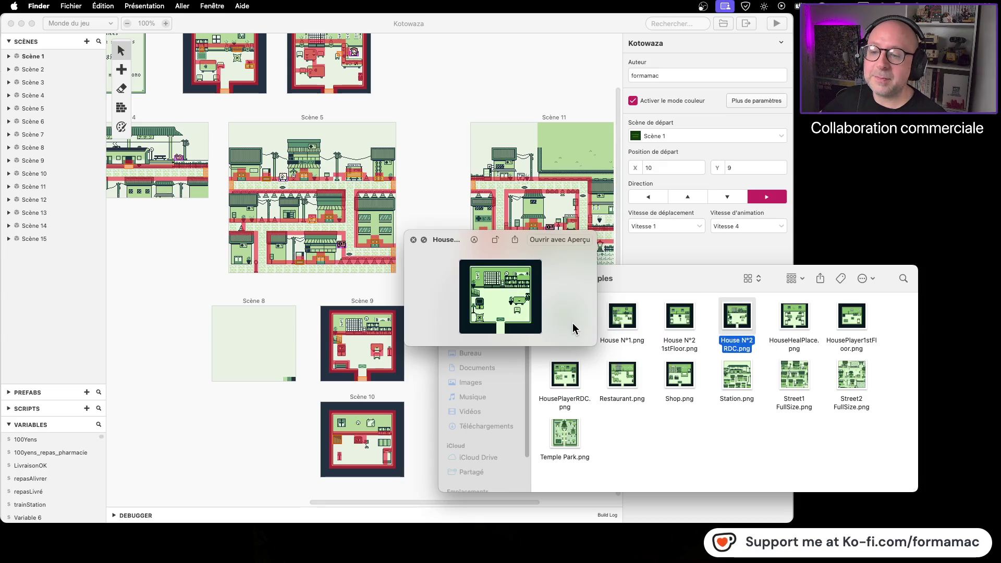
{"action": "key", "text": "Right"}
{"action": "key", "text": "Down"}
{"action": "key", "text": "Left"}
{"action": "key", "text": "Left"}
{"action": "key", "text": "Left"}
{"action": "key", "text": "Left"}
{"action": "key", "text": "Down"}
{"action": "key", "text": "Up"}
{"action": "key", "text": "Up"}
{"action": "key", "text": "Right"}
{"action": "key", "text": "Right"}
{"action": "key", "text": "Right"}
{"action": "key", "text": "Right"}
{"action": "key", "text": "Right"}
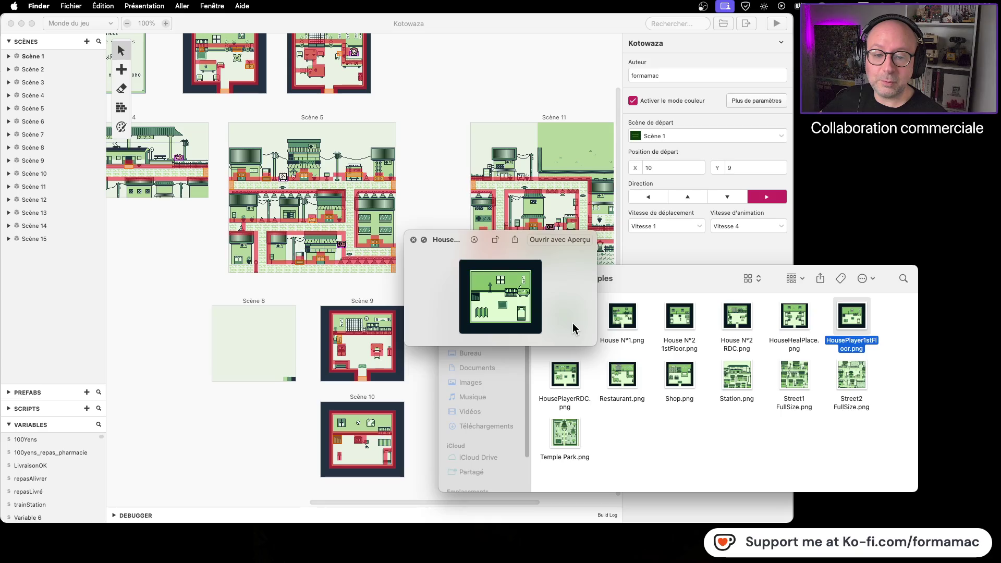
{"action": "key", "text": "Down"}
{"action": "key", "text": "Left"}
{"action": "key", "text": "Left"}
{"action": "key", "text": "Left"}
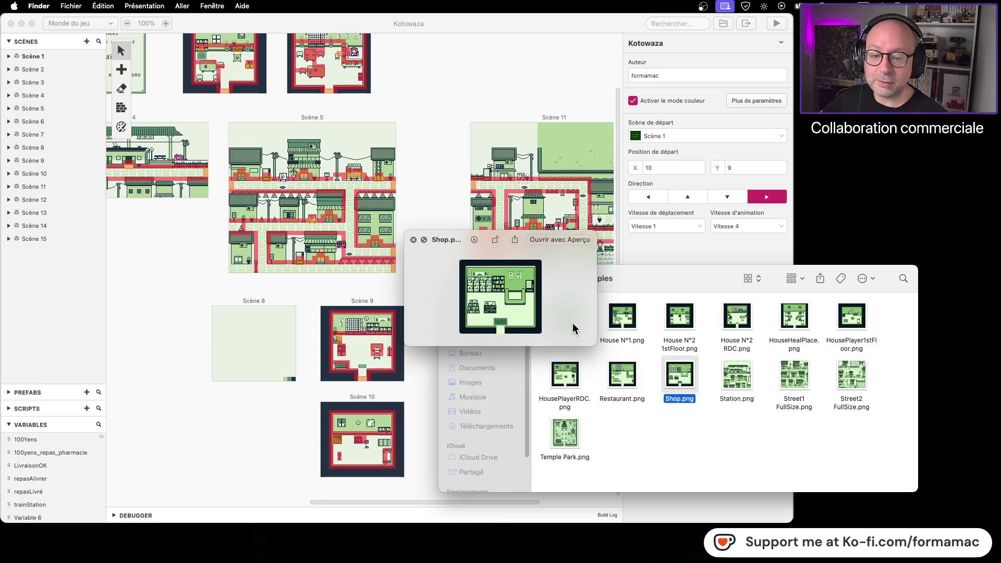
{"action": "key", "text": "Left"}
{"action": "key", "text": "Down"}
{"action": "key", "text": "Up"}
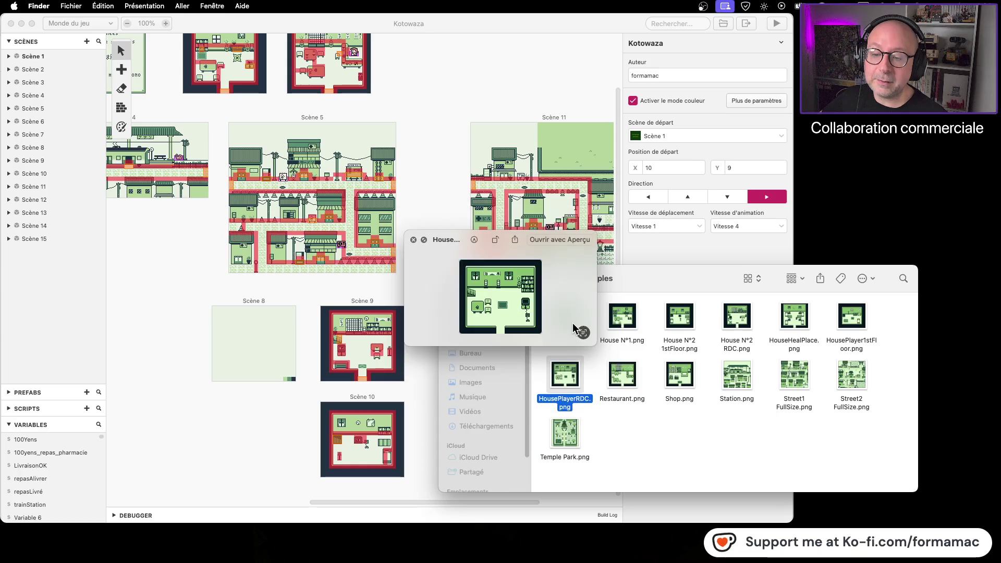
{"action": "key", "text": "Up"}
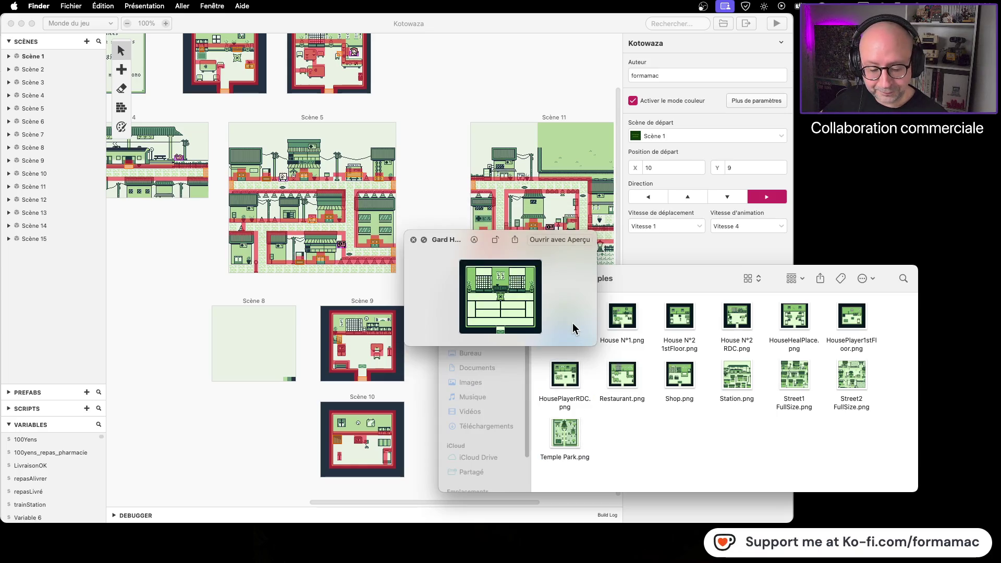
{"action": "key", "text": "space"}
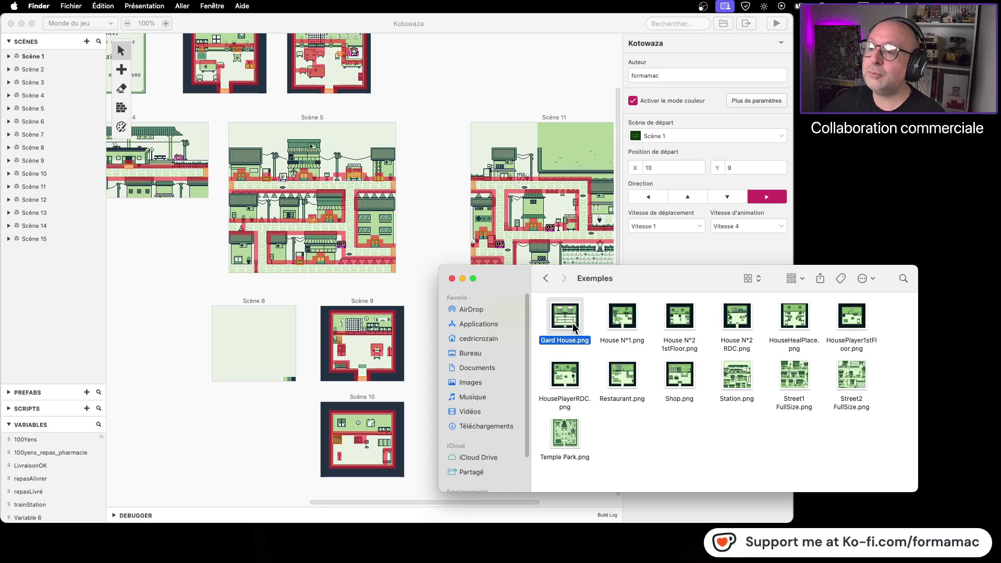
{"action": "left_click_drag", "start_coordinate": [508, 281], "coordinate": [586, 267]}
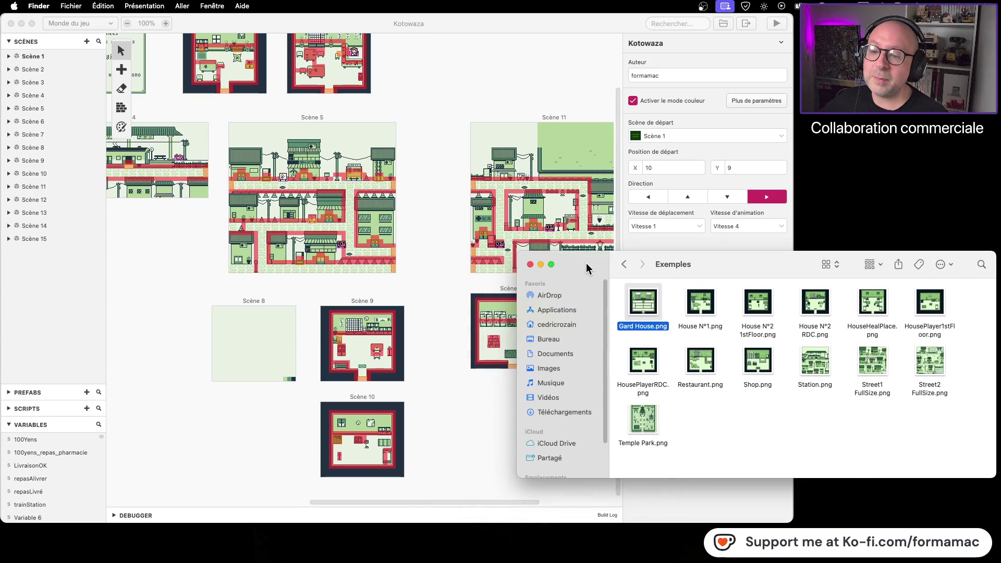
Return to the Kotowaza world map in GB Studio and select Scène 4
{"action": "left_click", "coordinate": [441, 277]}
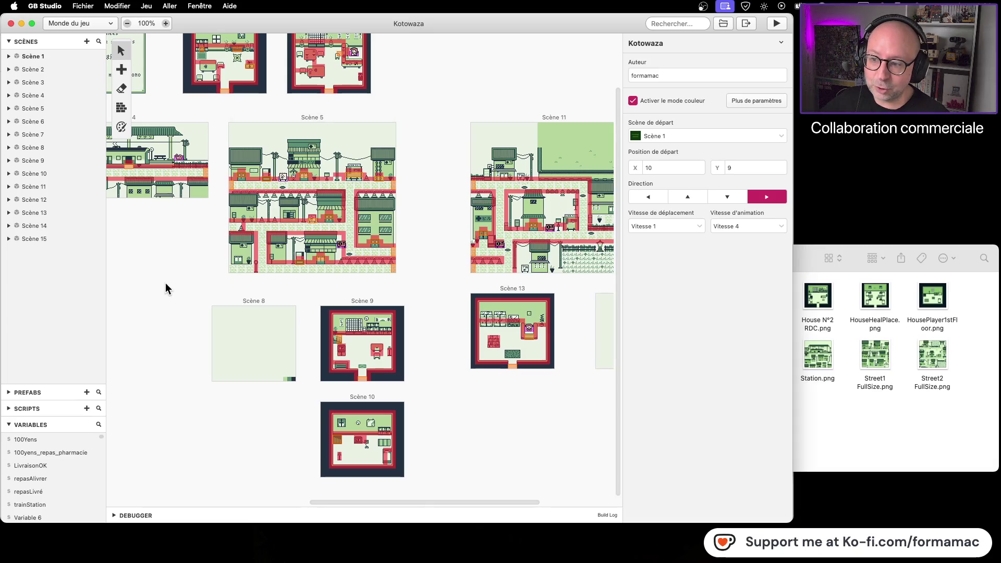
{"action": "scroll", "coordinate": [166, 288], "scroll_direction": "left", "scroll_amount": 10}
{"action": "scroll", "coordinate": [166, 289], "scroll_direction": "up", "scroll_amount": 2}
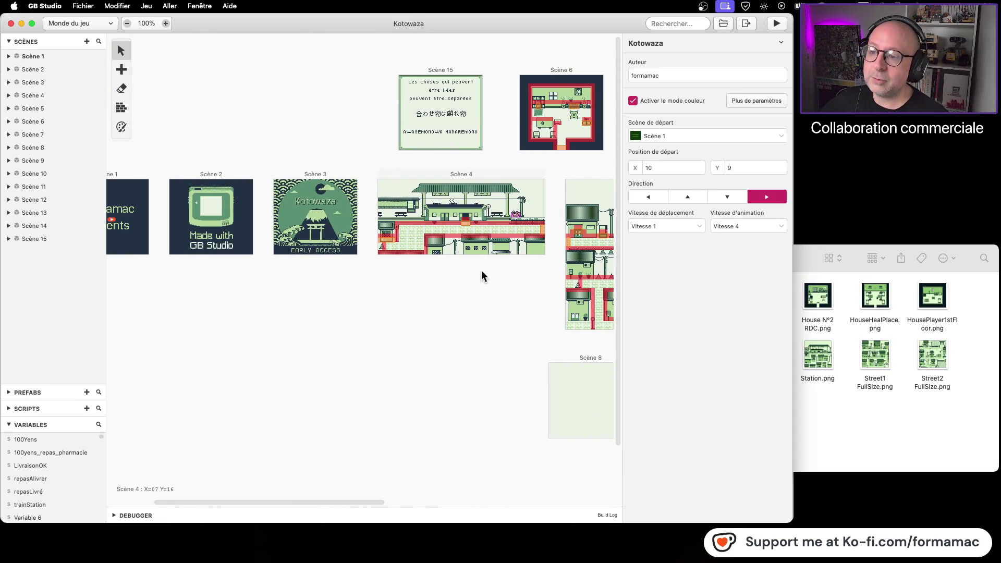
{"action": "scroll", "coordinate": [346, 333], "scroll_direction": "left", "scroll_amount": 5}
{"action": "scroll", "coordinate": [348, 363], "scroll_direction": "right", "scroll_amount": 4}
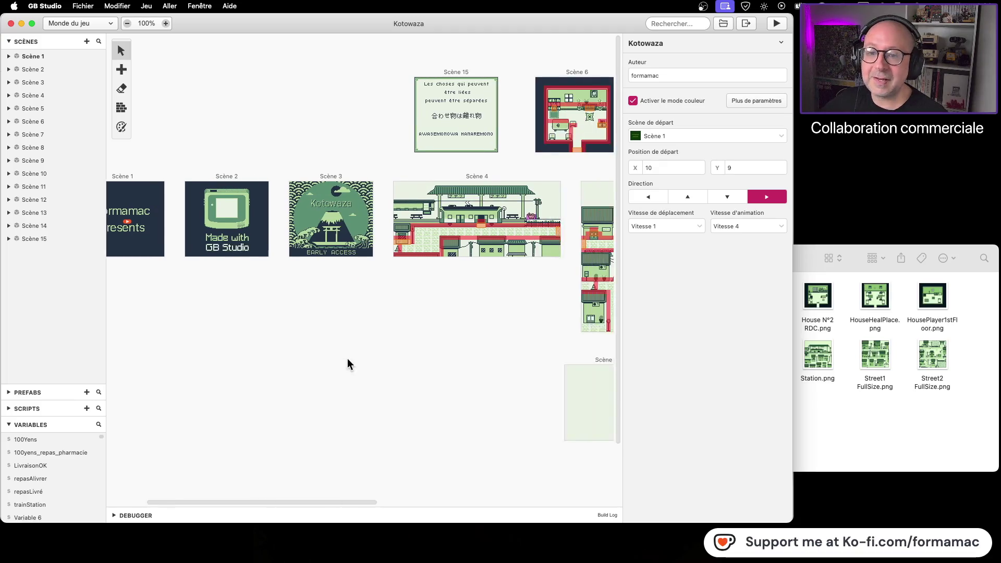
{"action": "scroll", "coordinate": [348, 363], "scroll_direction": "right", "scroll_amount": 3}
{"action": "left_click", "coordinate": [369, 175]}
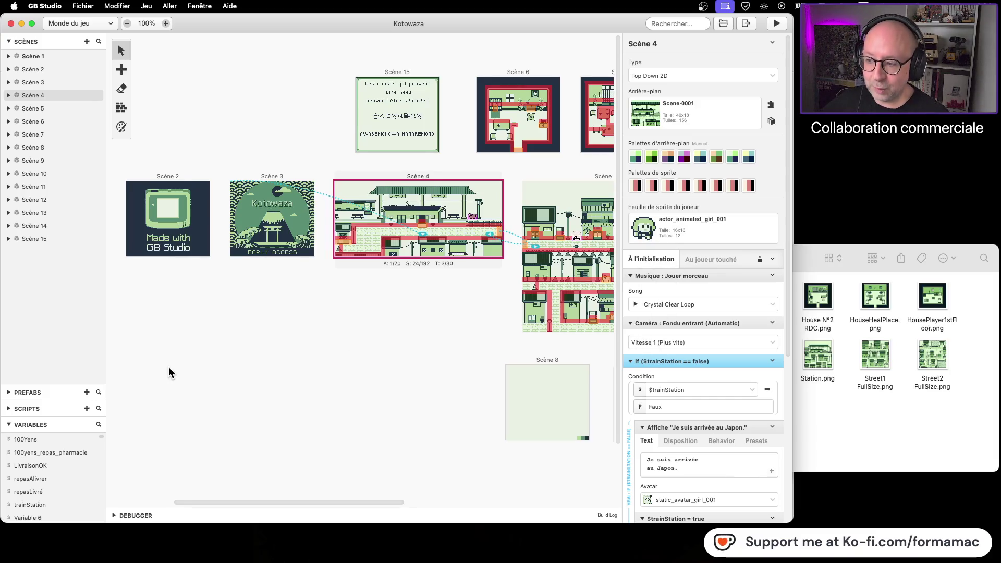
Launch the playtest and focus the game window on the station arrival message
{"action": "scroll", "coordinate": [169, 372], "scroll_direction": "left", "scroll_amount": 7}
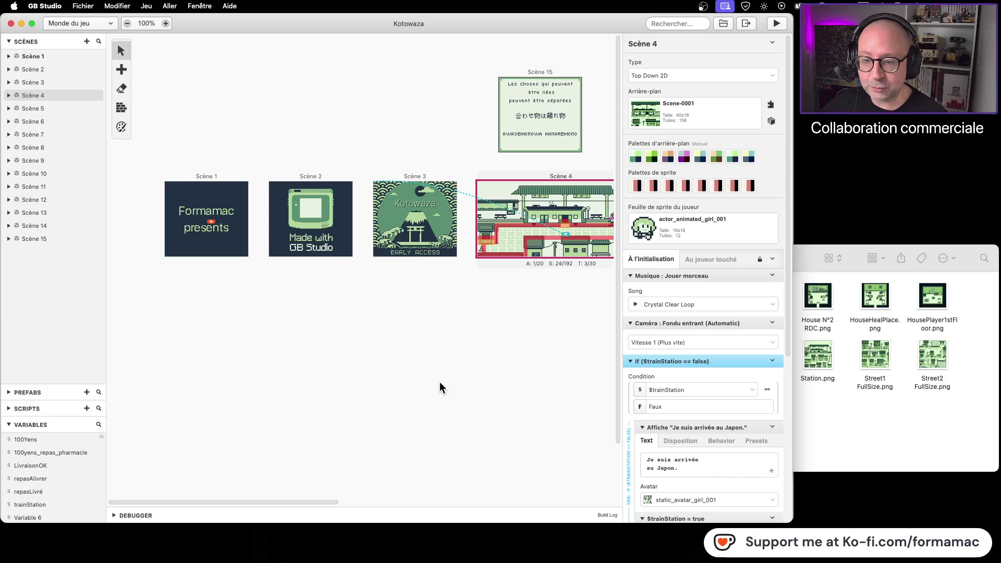
{"action": "scroll", "coordinate": [375, 389], "scroll_direction": "right", "scroll_amount": 5}
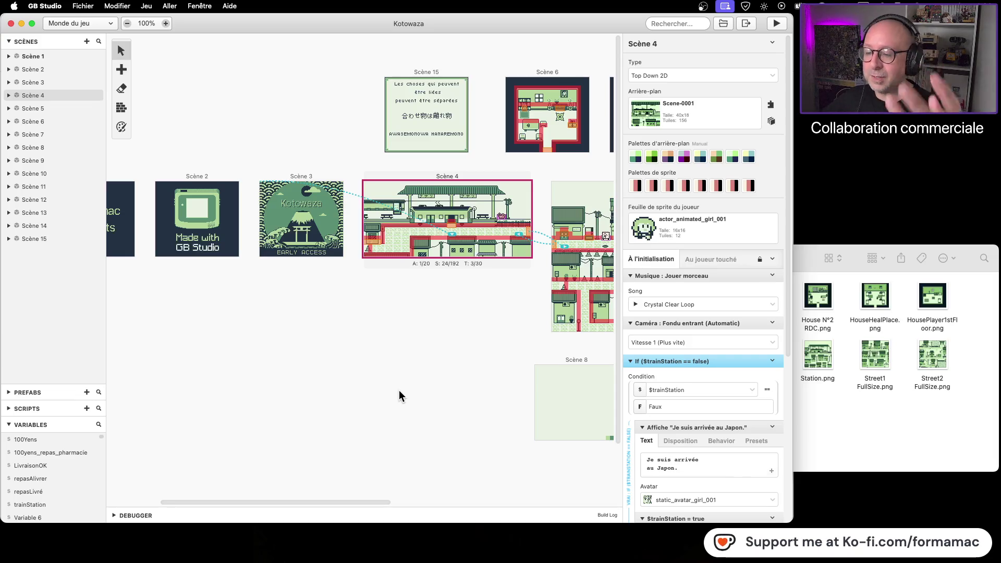
{"action": "left_click_drag", "start_coordinate": [378, 403], "coordinate": [480, 411]}
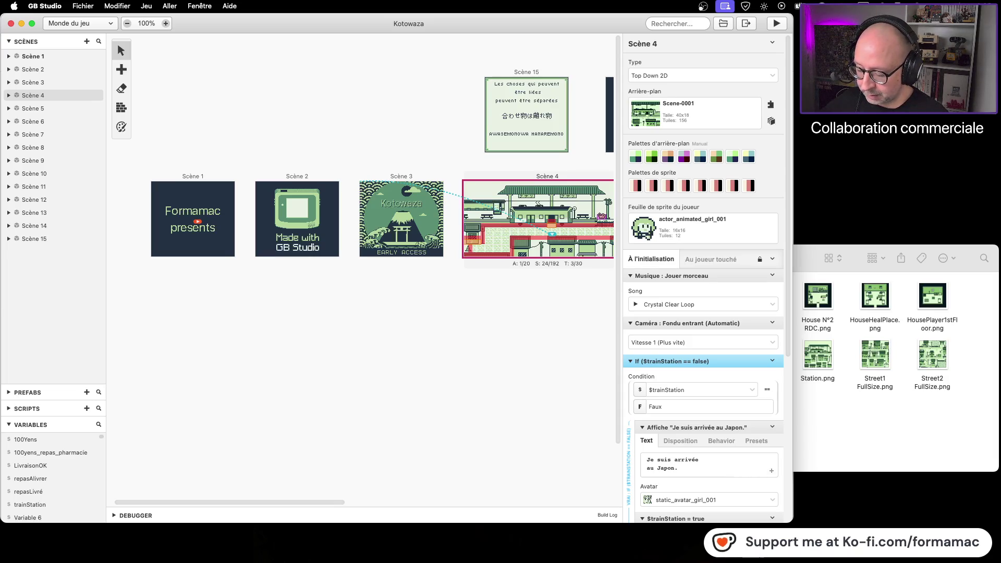
{"action": "left_click", "coordinate": [340, 317]}
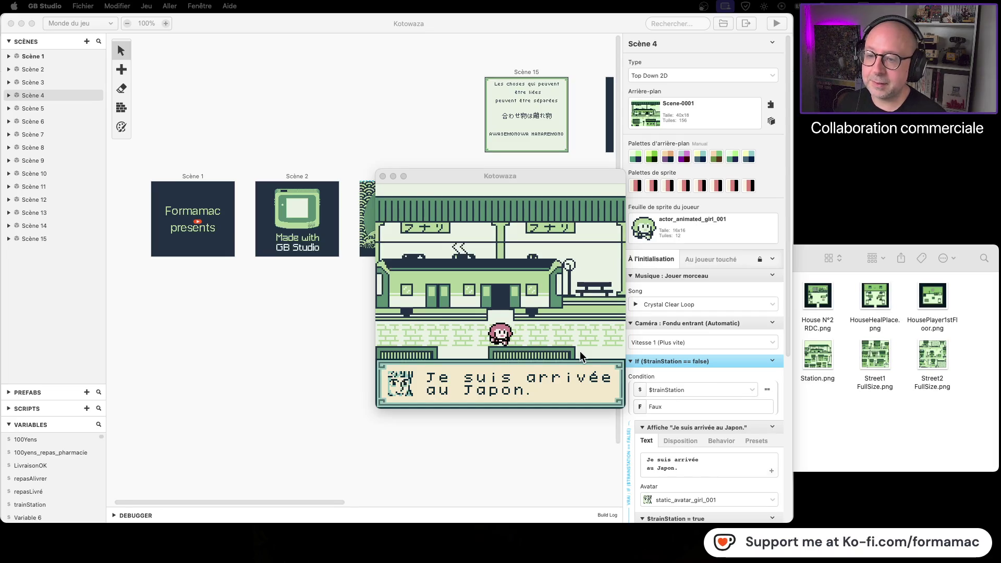
{"action": "left_click", "coordinate": [580, 358]}
Dismiss the arrival message and walk to the ticket booth, reading its closed-office message
{"action": "key", "text": "z"}
{"action": "key", "text": "Left"}
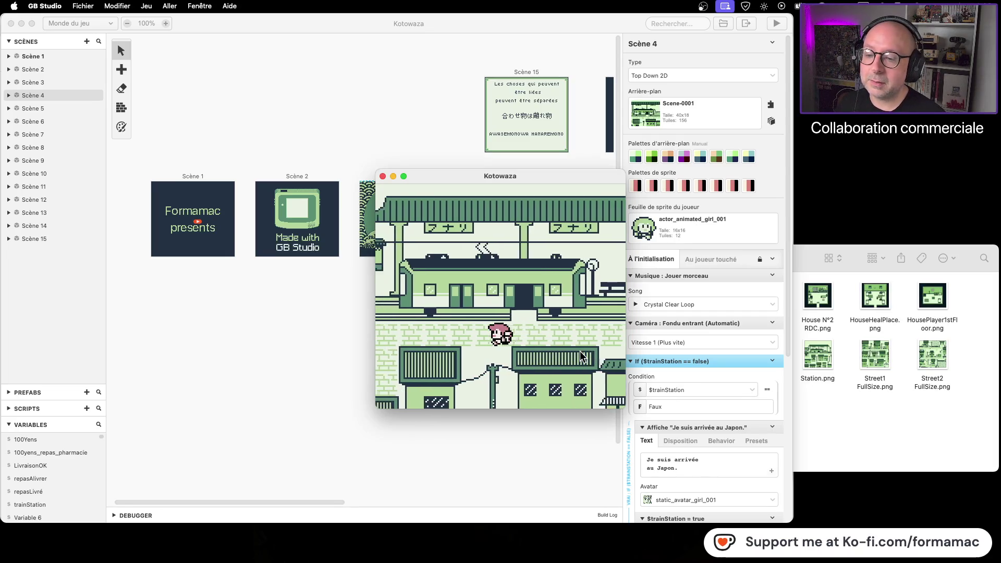
{"action": "key", "text": "Down"}
{"action": "key", "text": "Left"}
{"action": "key", "text": "z"}
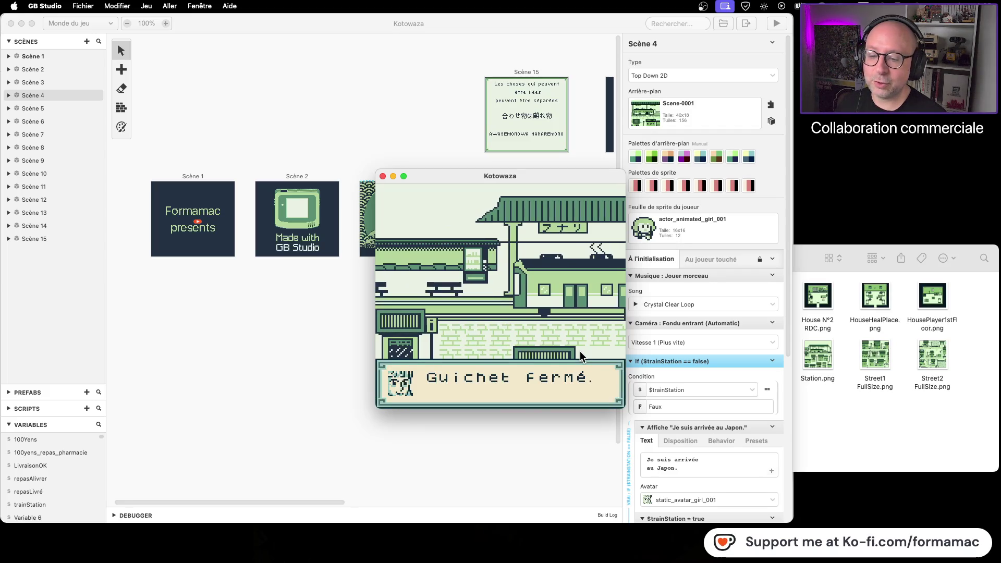
{"action": "key", "text": "z"}
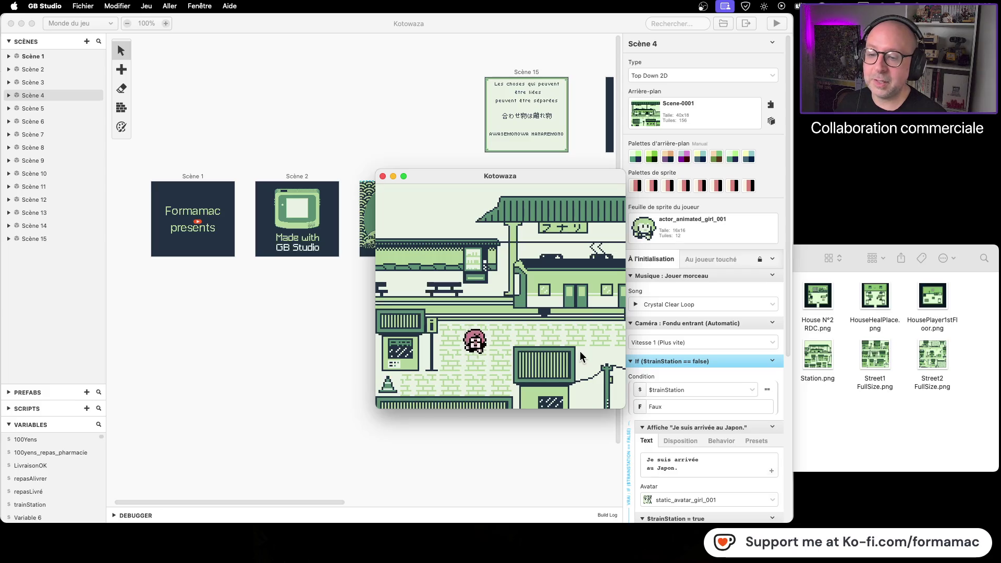
Walk out of the station into the street and down past the red sign
{"action": "key", "text": "Right"}
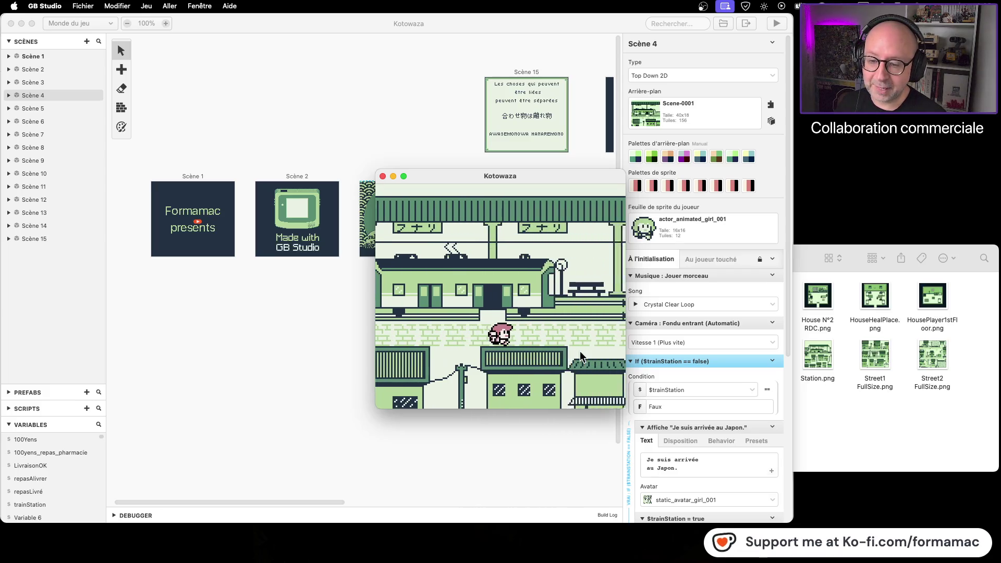
{"action": "key", "text": "Right"}
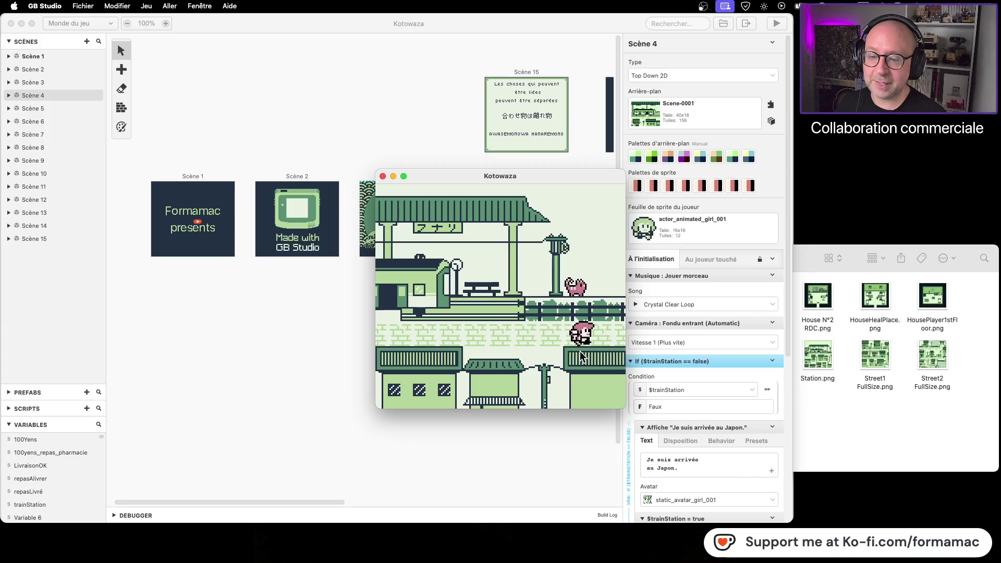
{"action": "key", "text": "Right"}
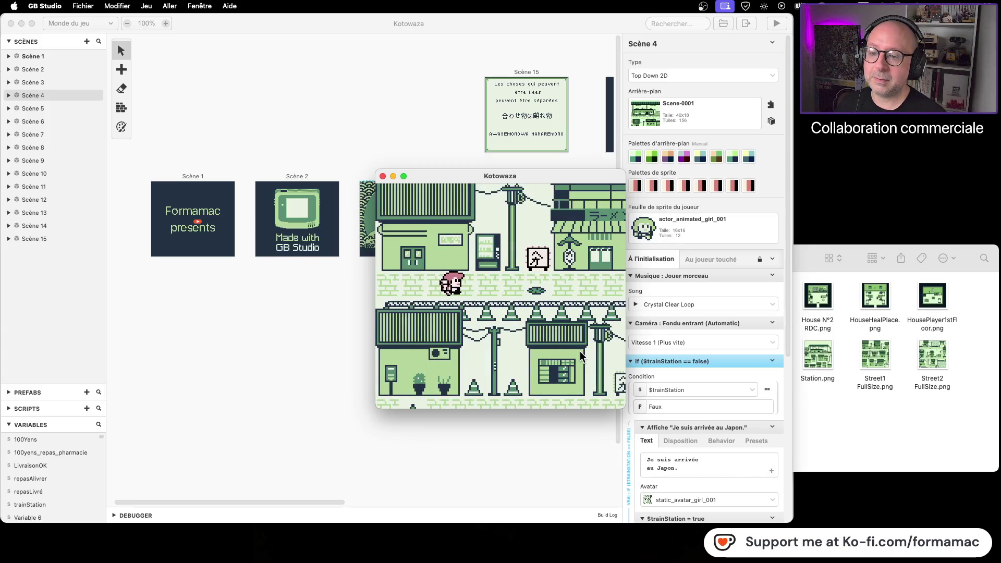
{"action": "key", "text": "Right"}
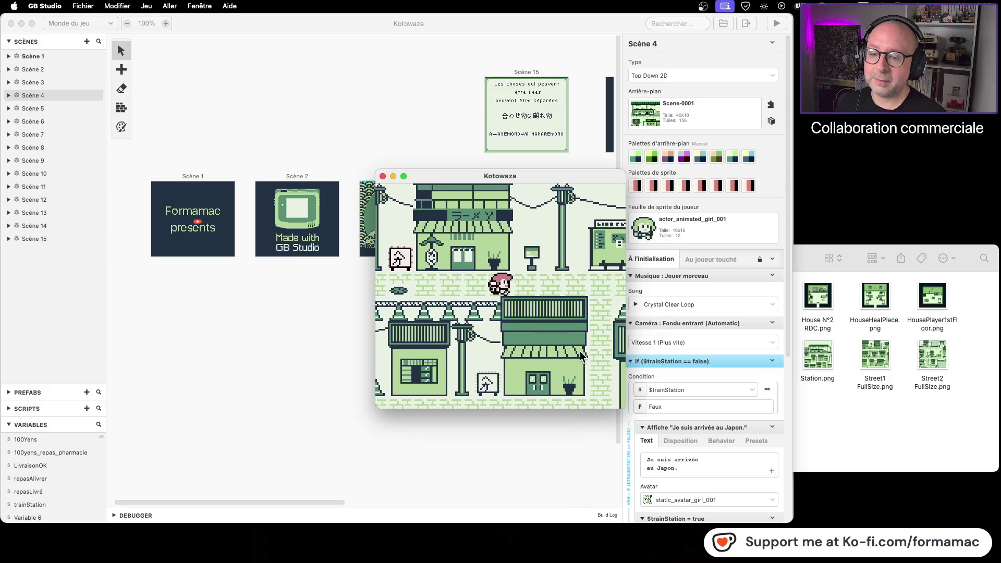
{"action": "key", "text": "Down"}
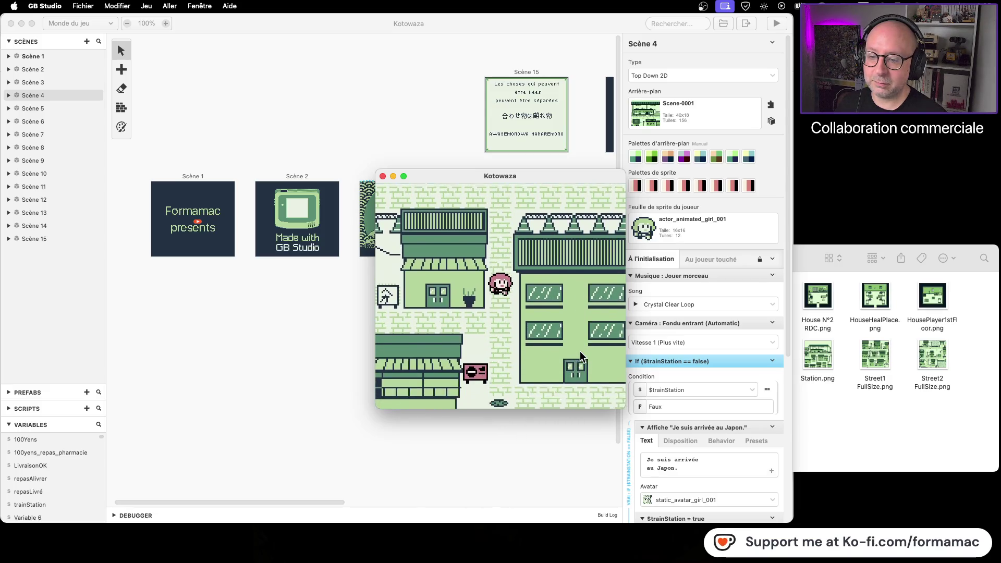
{"action": "key", "text": "Down"}
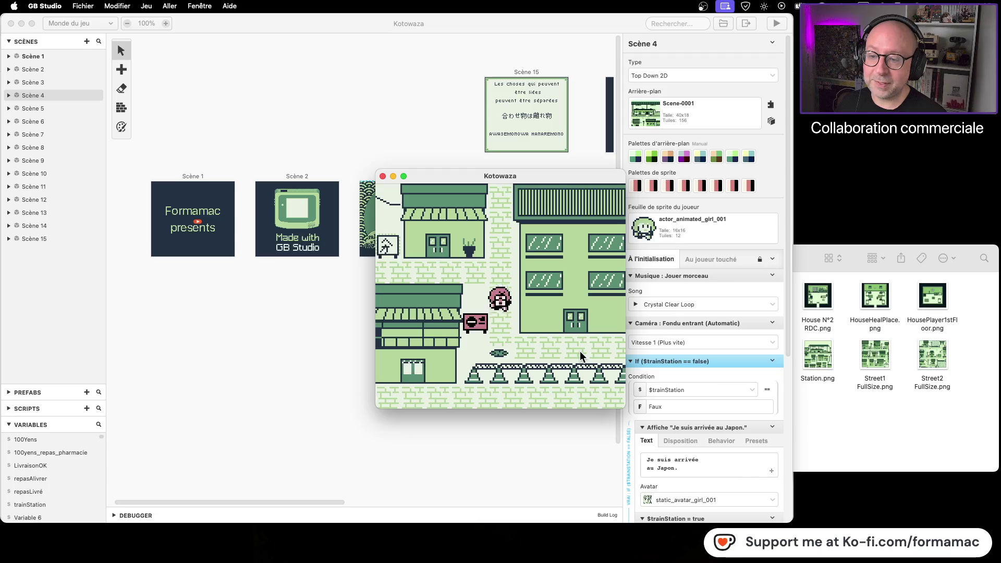
{"action": "key", "text": "Right"}
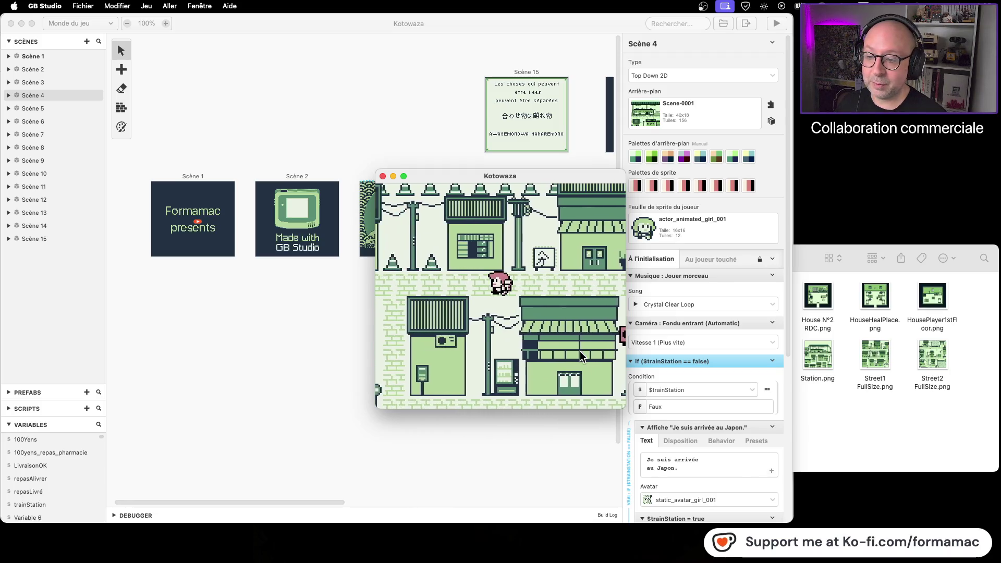
Walk along the street into the next scenes, then close the game window
{"action": "key", "text": "Left"}
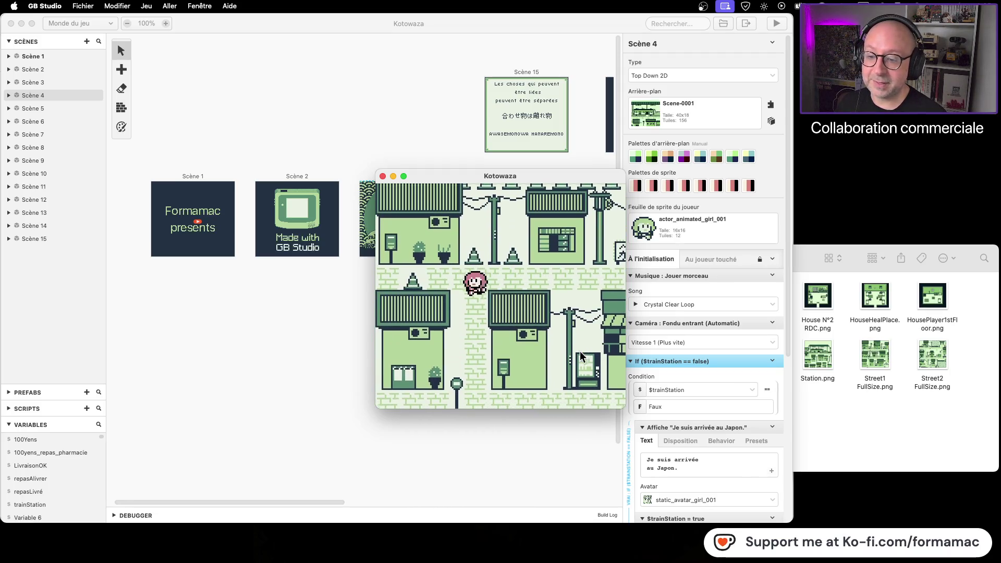
{"action": "key", "text": "Right"}
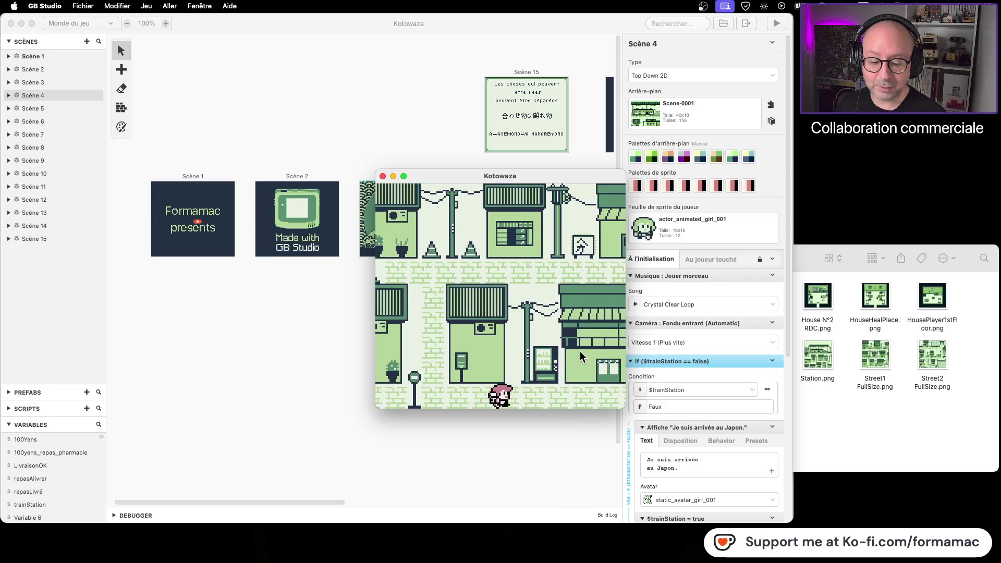
{"action": "key", "text": "Right"}
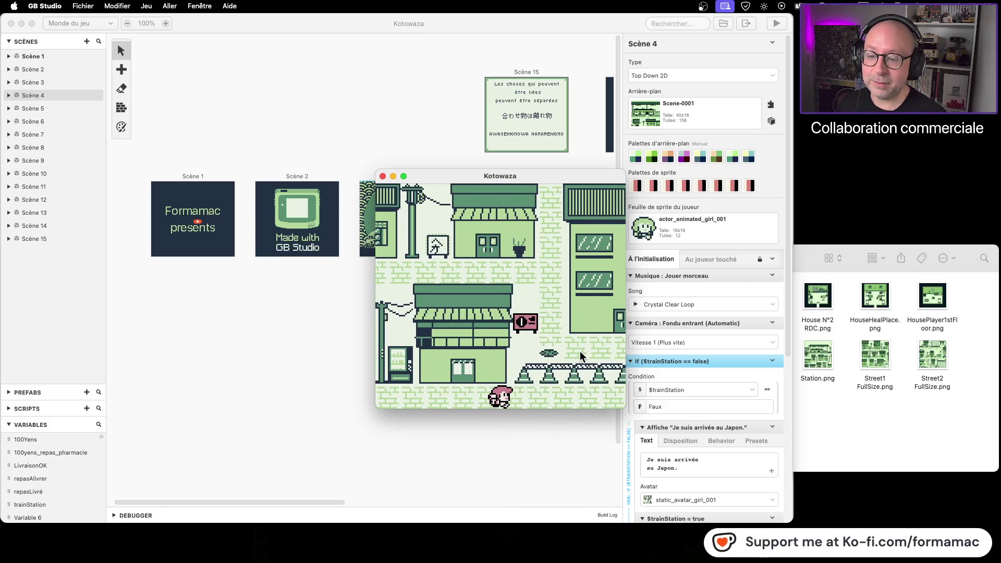
{"action": "key", "text": "Right"}
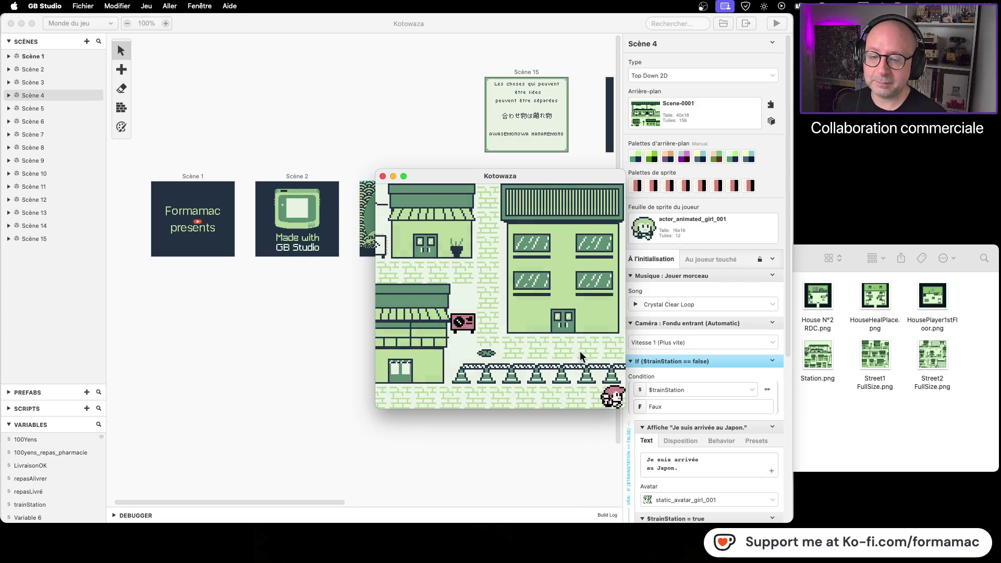
{"action": "key", "text": "Up"}
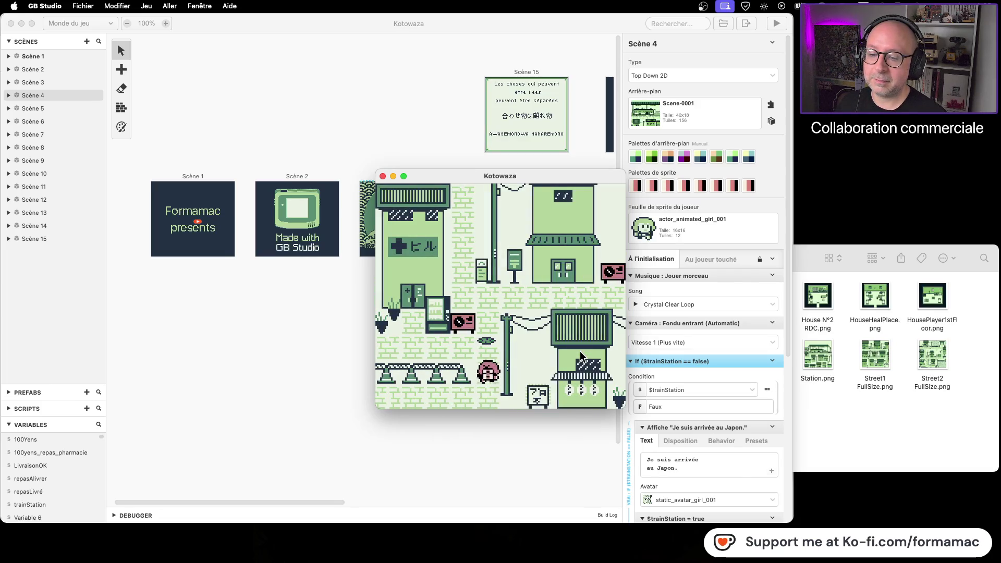
{"action": "key", "text": "Up"}
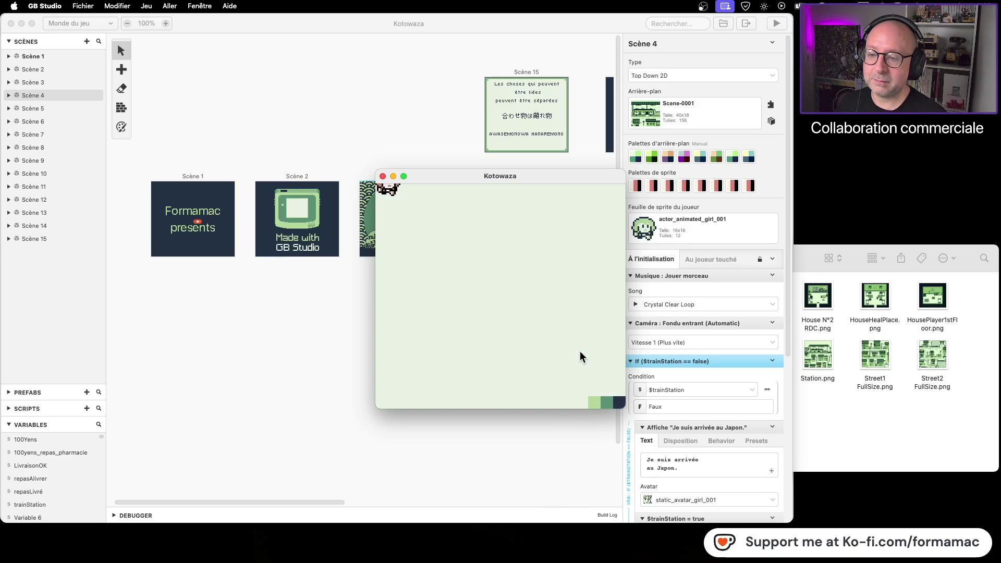
{"action": "left_click", "coordinate": [383, 177]}
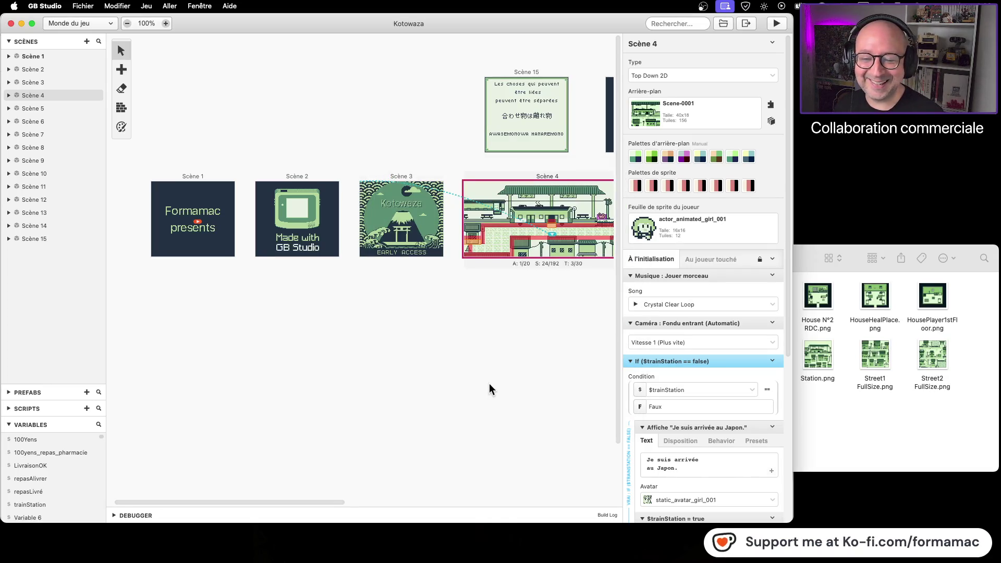
Pan the world map to show Scènes 3–10, then switch to the gbstudio.dev tab in Firefox
{"action": "left_click_drag", "start_coordinate": [489, 391], "coordinate": [223, 384]}
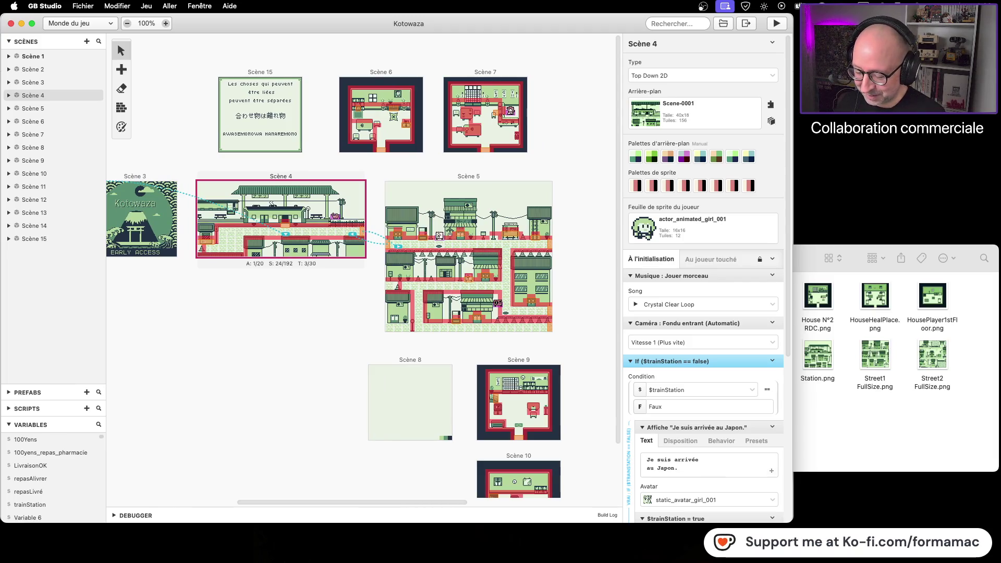
{"action": "left_click", "coordinate": [948, 445]}
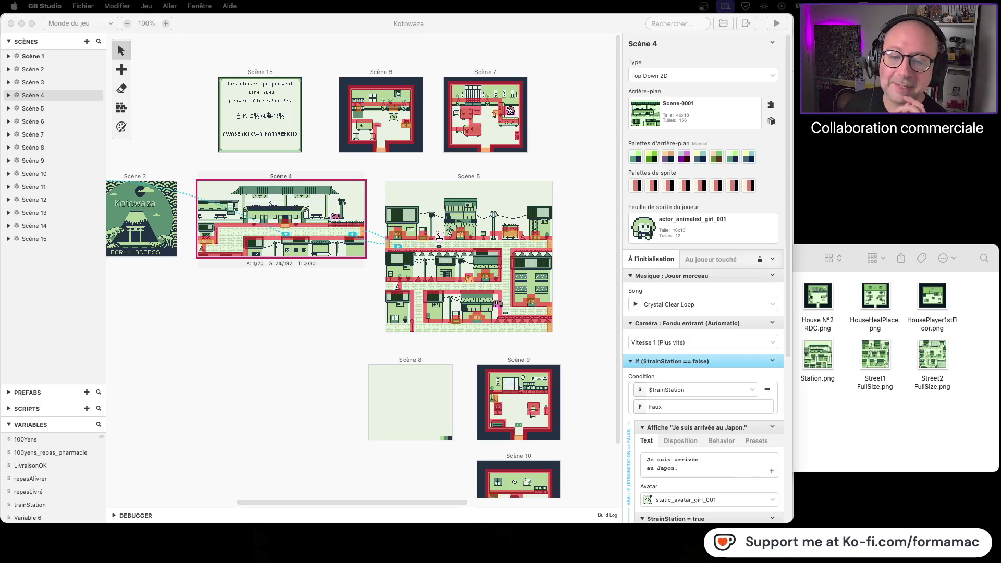
{"action": "left_click", "coordinate": [867, 425]}
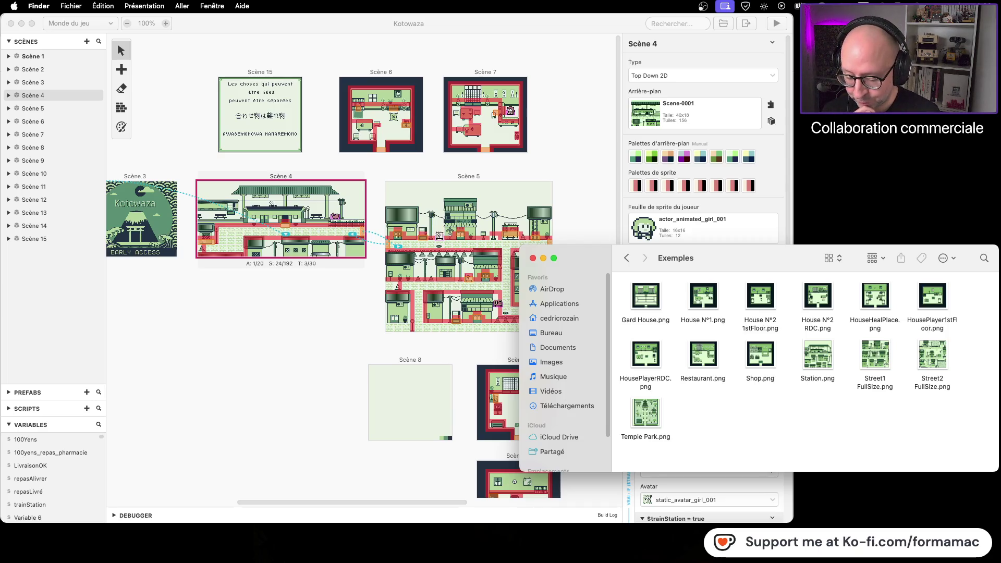
{"action": "key", "text": "super+Tab"}
{"action": "left_click", "coordinate": [117, 24]}
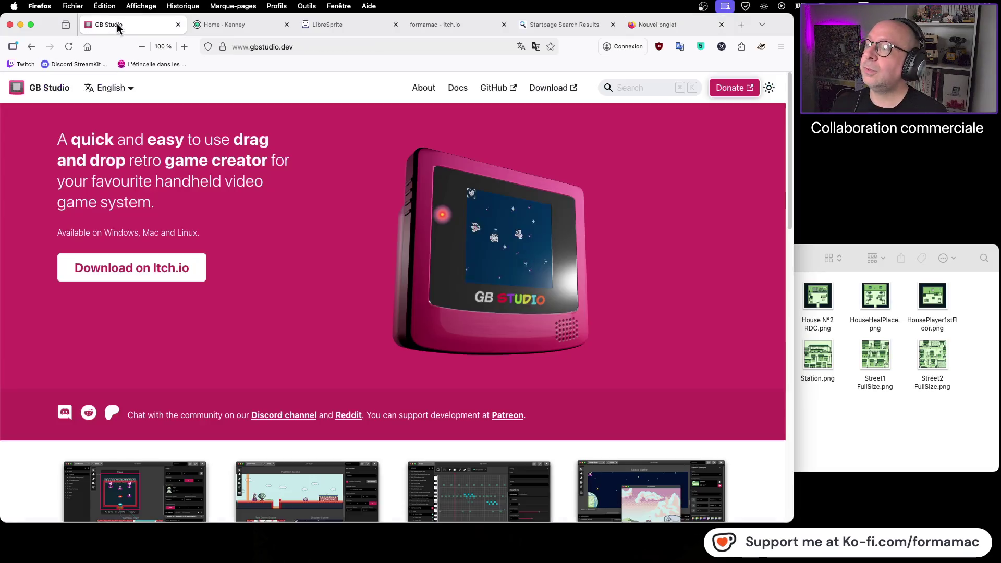
{"action": "left_click", "coordinate": [328, 46]}
{"action": "key", "text": "super+c"}
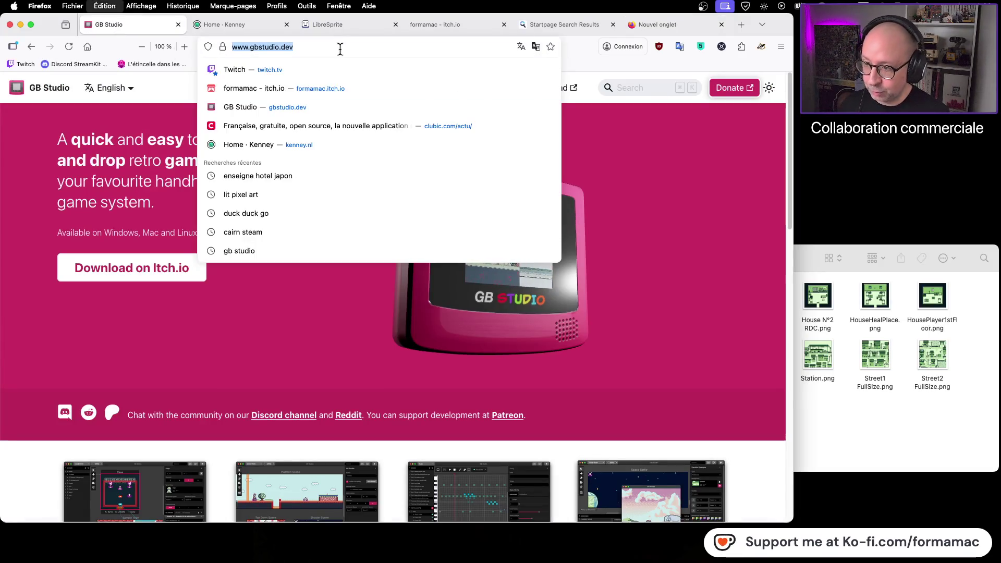
{"action": "key", "text": "super+c"}
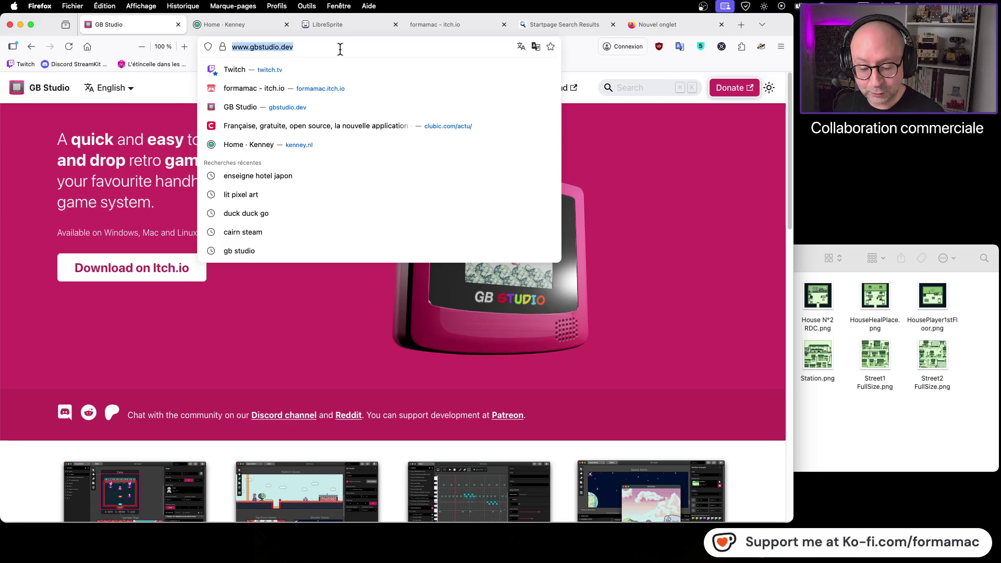
{"action": "left_click", "coordinate": [708, 170]}
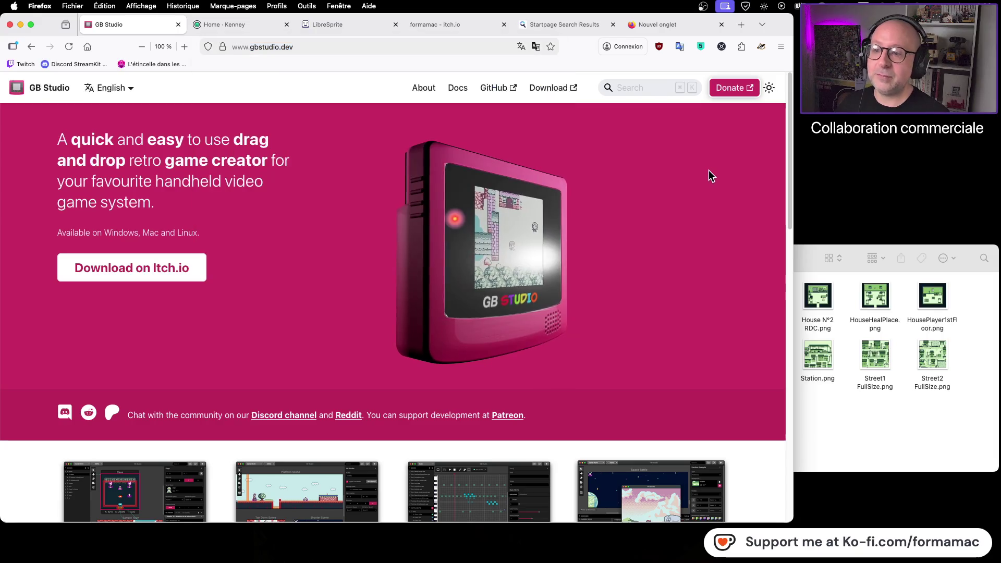
{"action": "left_click", "coordinate": [236, 25]}
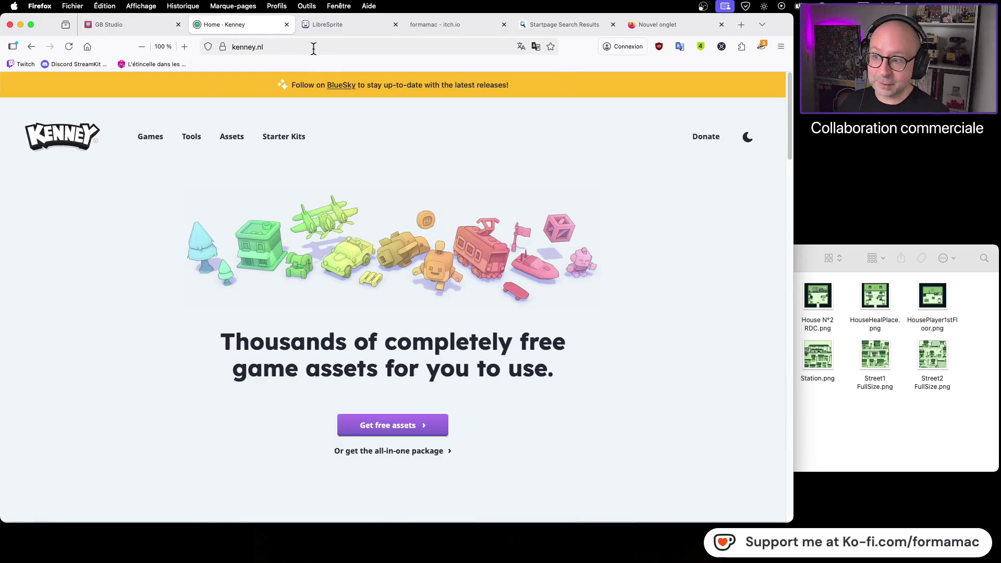
Check the kenney.nl and LibreSprite addresses, then select the itch.io creator page address
{"action": "left_click", "coordinate": [313, 47]}
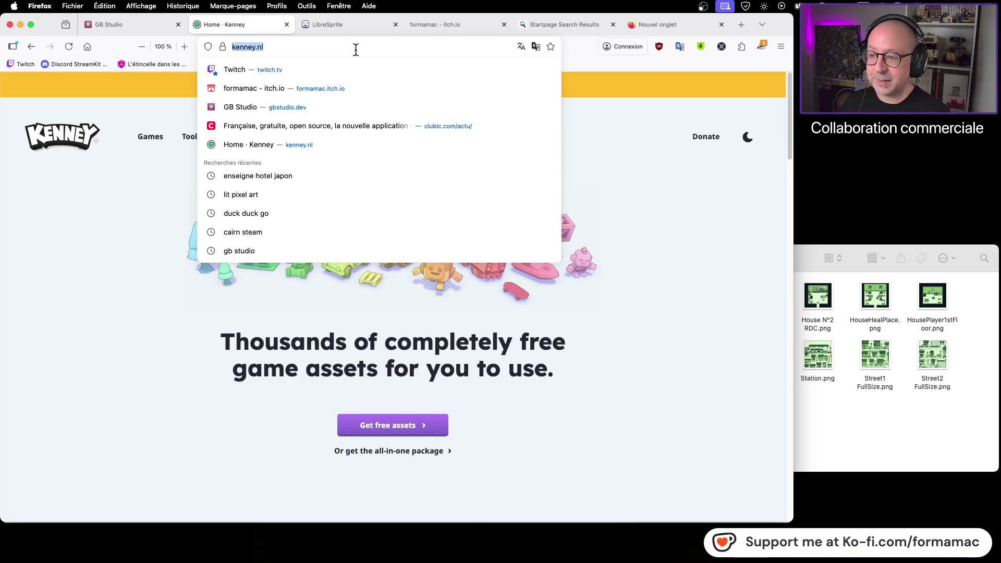
{"action": "left_click", "coordinate": [719, 252]}
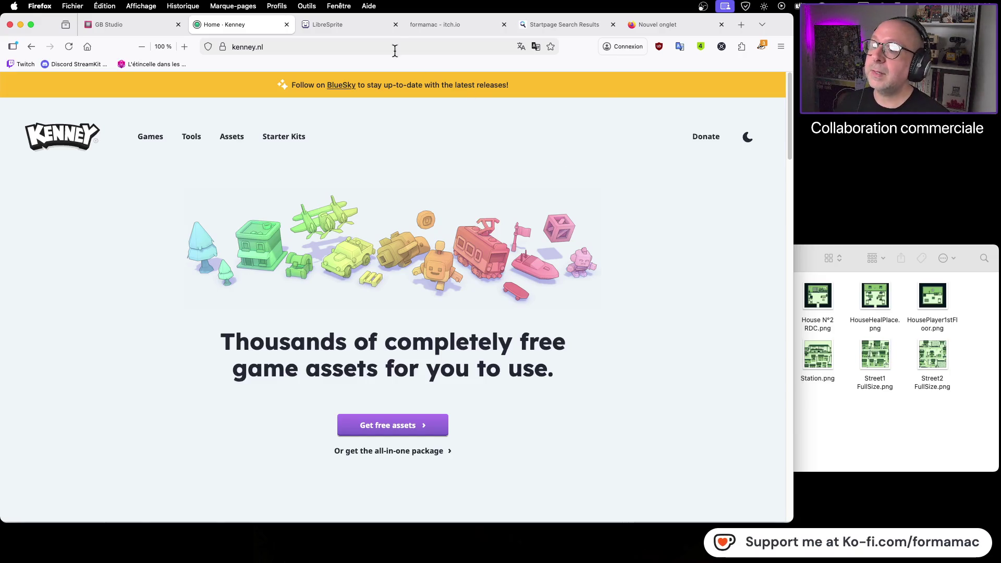
{"action": "left_click", "coordinate": [330, 26]}
{"action": "left_click", "coordinate": [327, 47]}
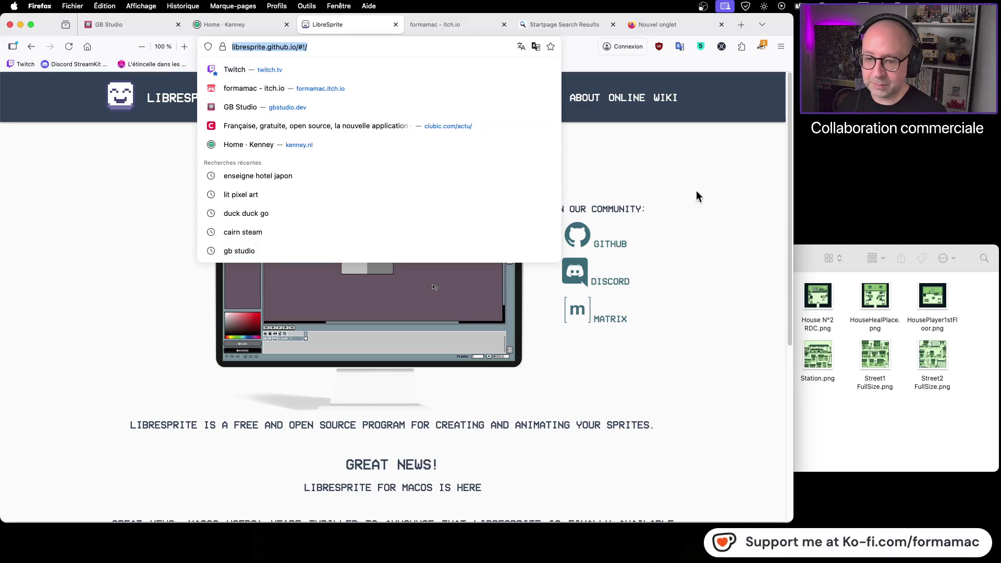
{"action": "left_click", "coordinate": [711, 191]}
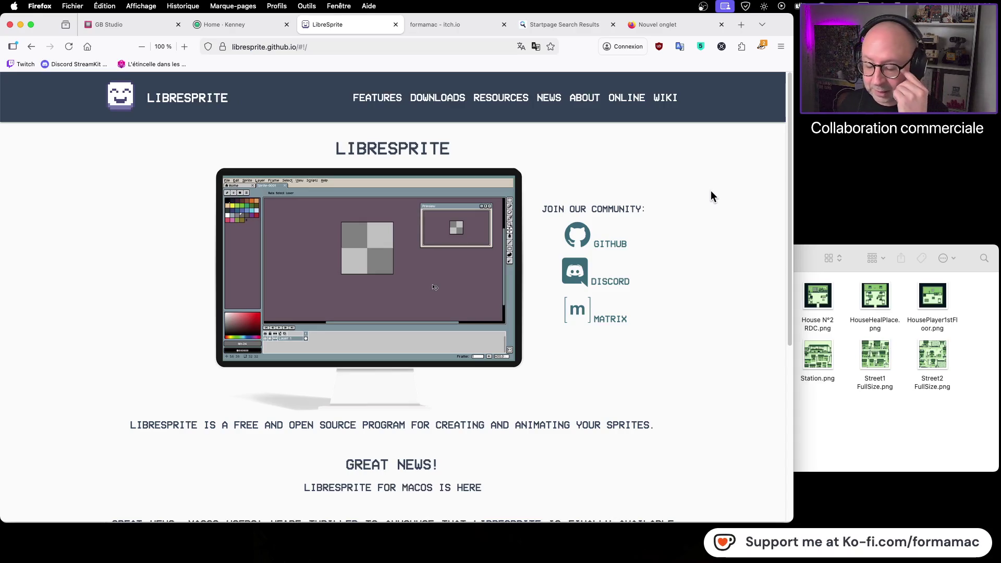
{"action": "left_click", "coordinate": [468, 25]}
{"action": "left_click", "coordinate": [348, 46]}
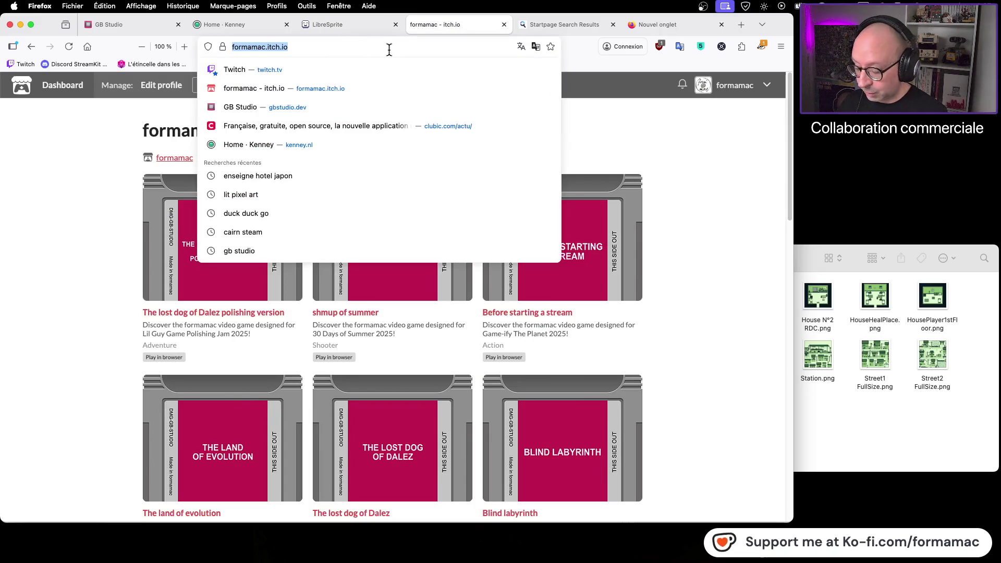
Copy the itch.io creator page address, then return to the gbstudio.dev tab
{"action": "key", "text": "super+c"}
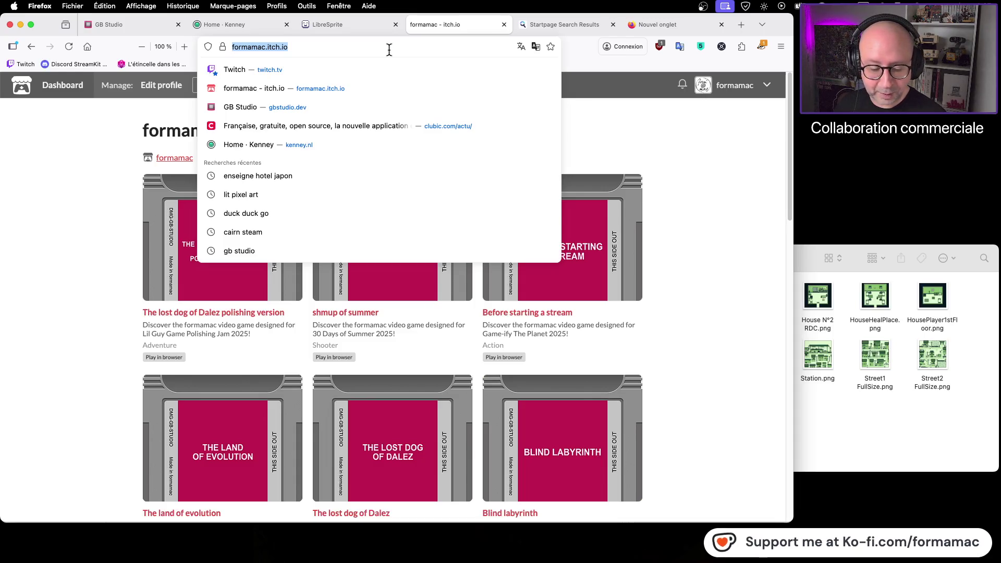
{"action": "left_click", "coordinate": [717, 211]}
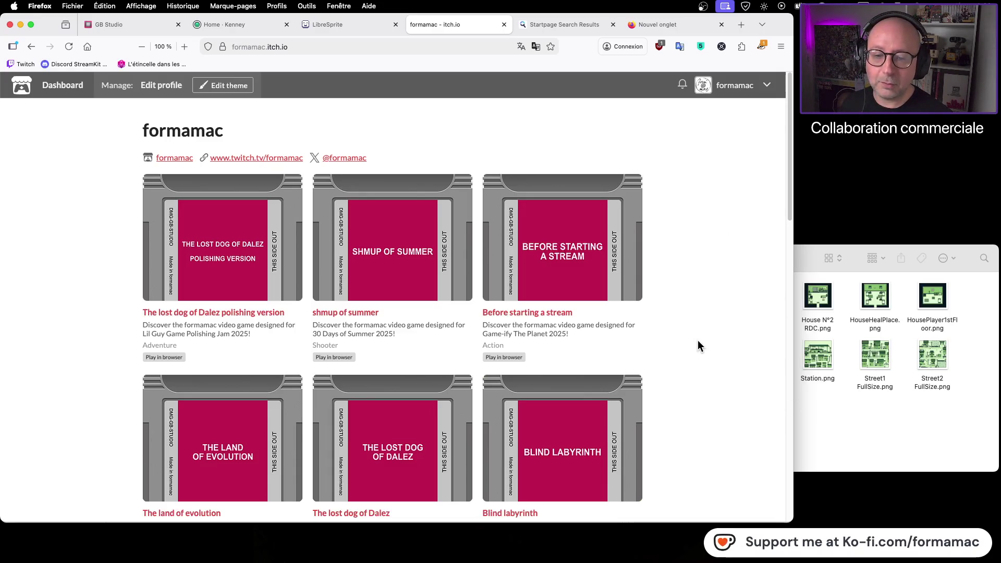
{"action": "left_click", "coordinate": [130, 25]}
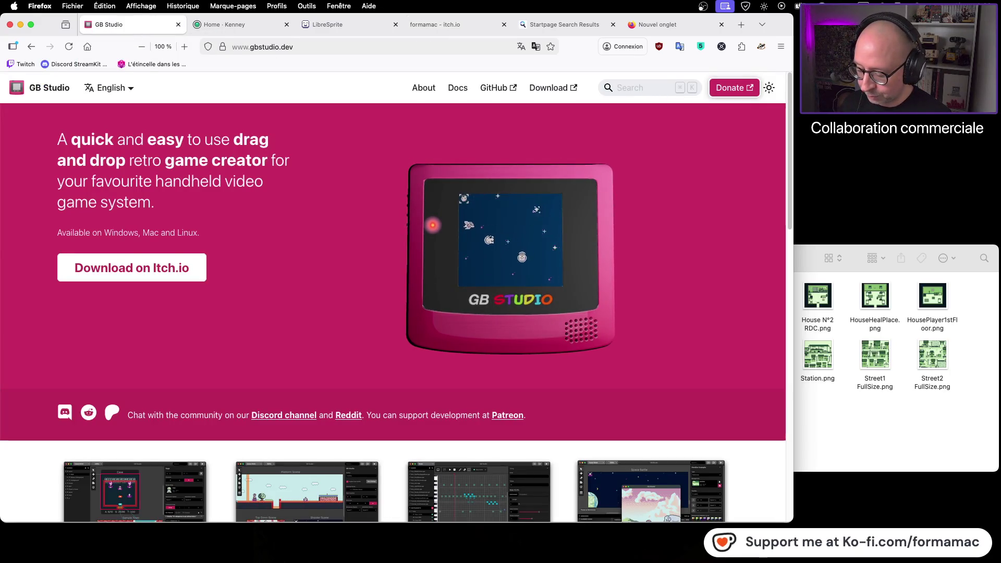
Switch to the Kotowaza planning board in Freeform
{"action": "key", "text": "super+Tab"}
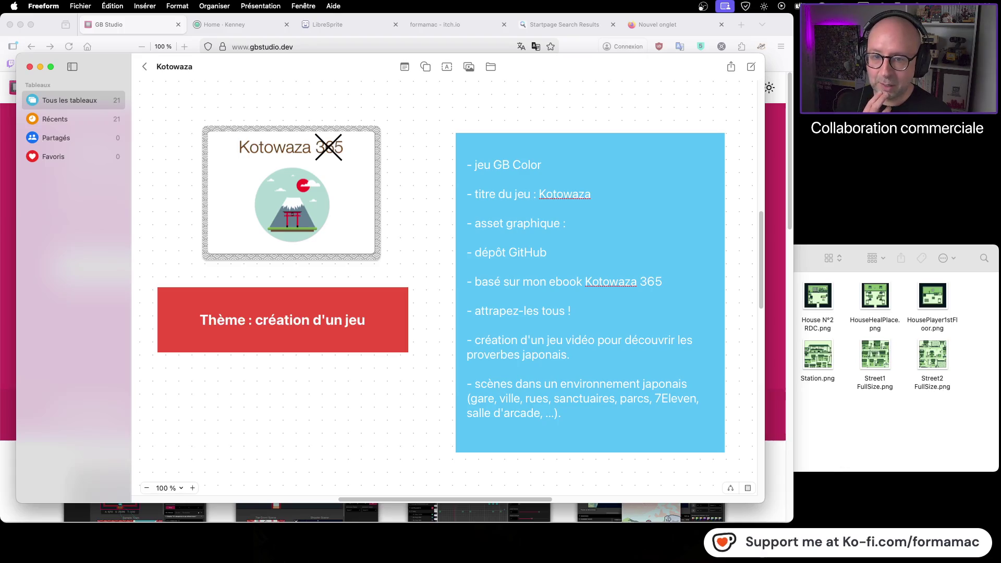
Hide Freeform, raise the Exemples folder, and return to the Kotowaza editor in GB Studio
{"action": "key", "text": "super+h"}
{"action": "left_click", "coordinate": [833, 361]}
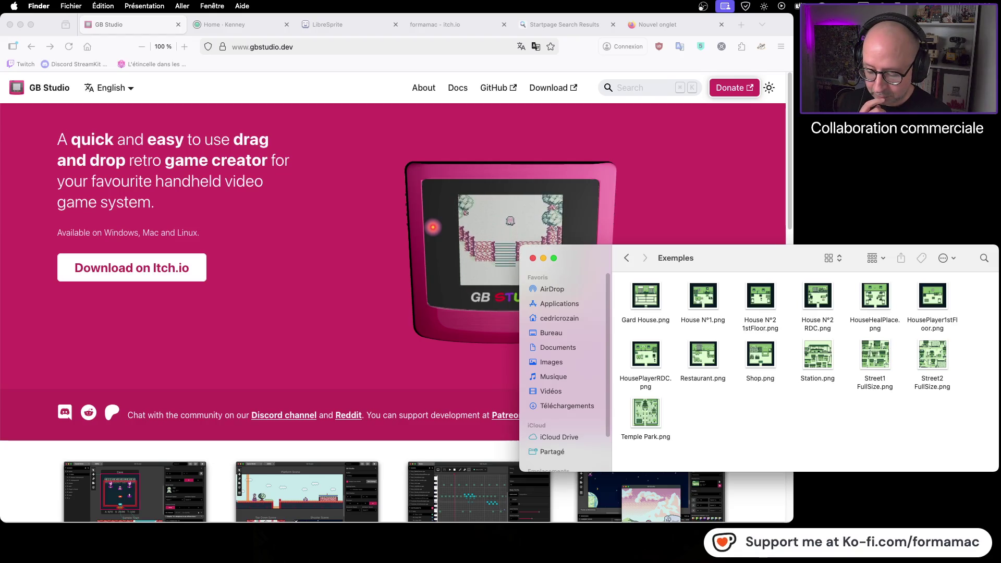
{"action": "key", "text": "super+Tab"}
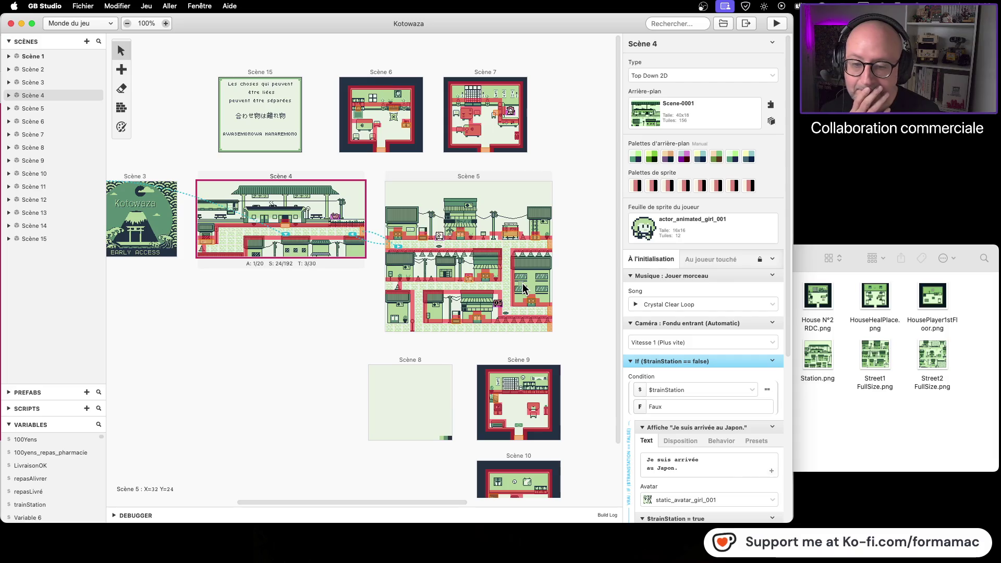
Navigate Finder from the Exemples folder into the project's Graphismes folder
{"action": "left_click", "coordinate": [854, 411]}
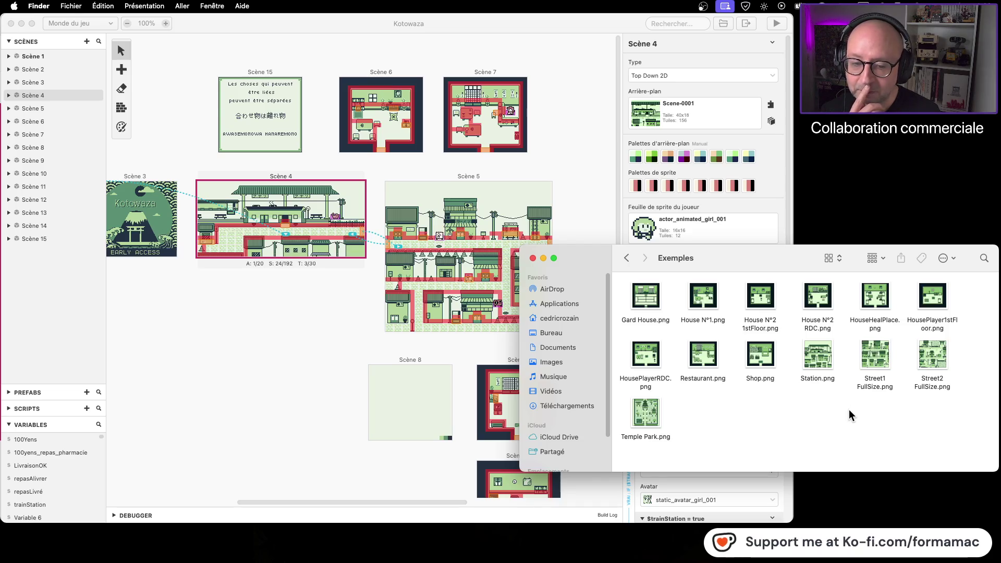
{"action": "left_click", "coordinate": [627, 259]}
{"action": "left_click", "coordinate": [627, 258]}
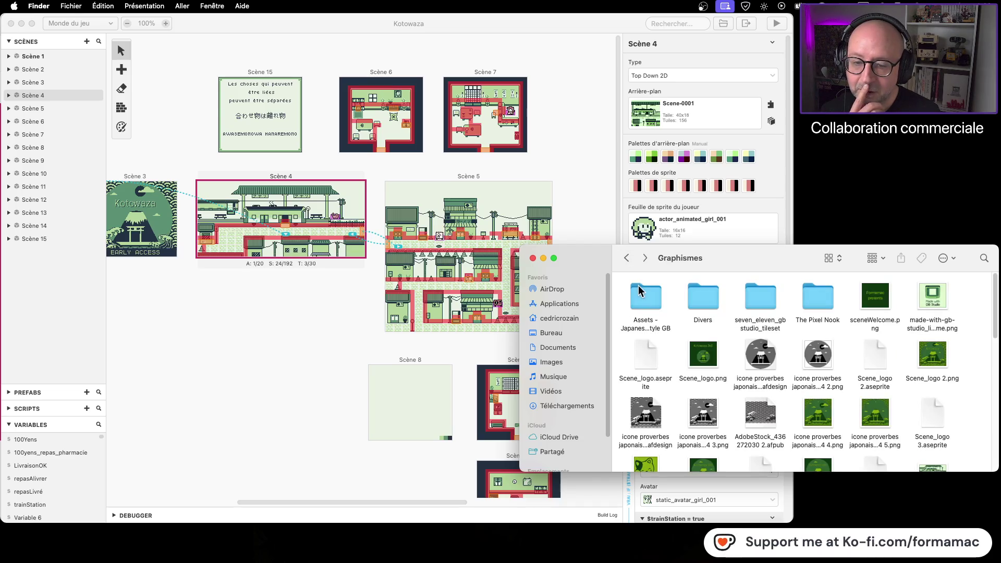
{"action": "double_click", "coordinate": [642, 300]}
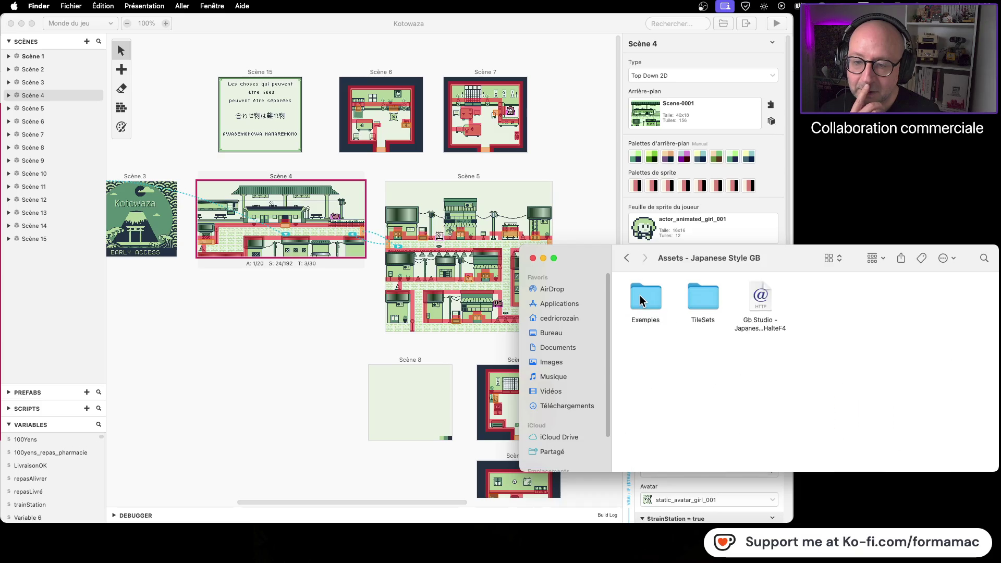
{"action": "left_click", "coordinate": [627, 259]}
{"action": "double_click", "coordinate": [645, 295]}
Open Scene-0002.aseprite from Graphismes in LibreSprite
{"action": "scroll", "coordinate": [664, 334], "scroll_direction": "down", "scroll_amount": 1}
{"action": "scroll", "coordinate": [664, 334], "scroll_direction": "down", "scroll_amount": 3}
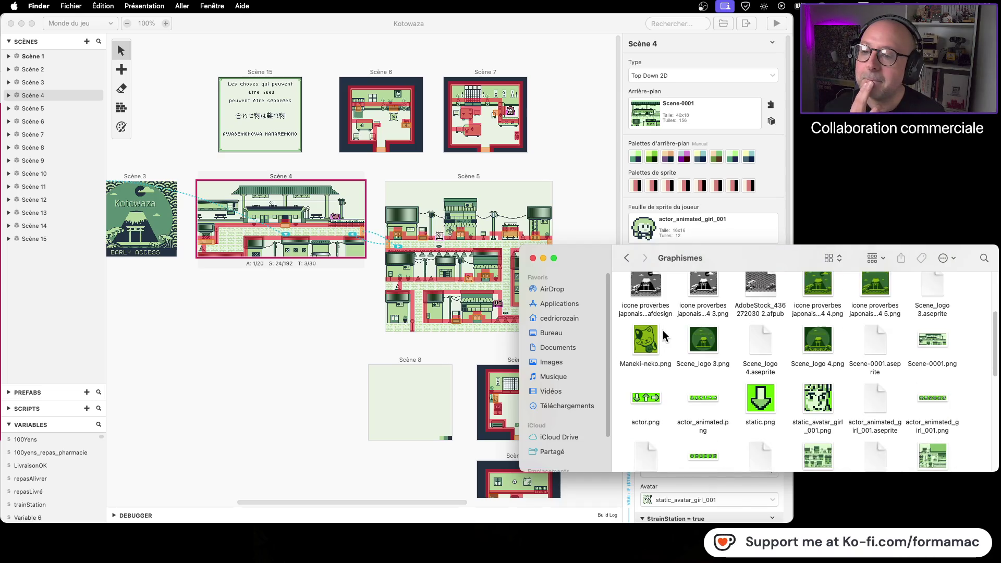
{"action": "scroll", "coordinate": [663, 336], "scroll_direction": "down", "scroll_amount": 3}
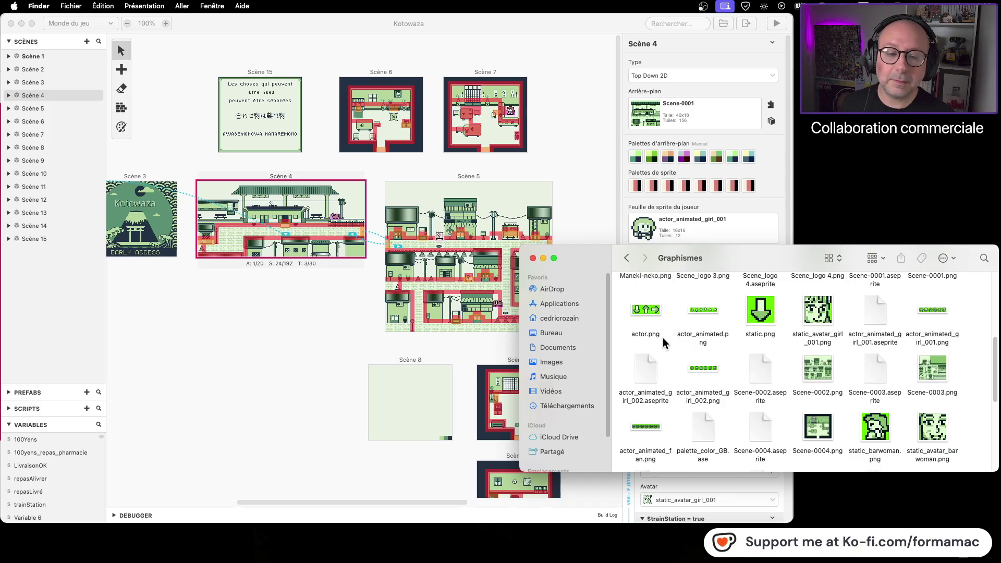
{"action": "left_click", "coordinate": [811, 380]}
{"action": "double_click", "coordinate": [760, 370]}
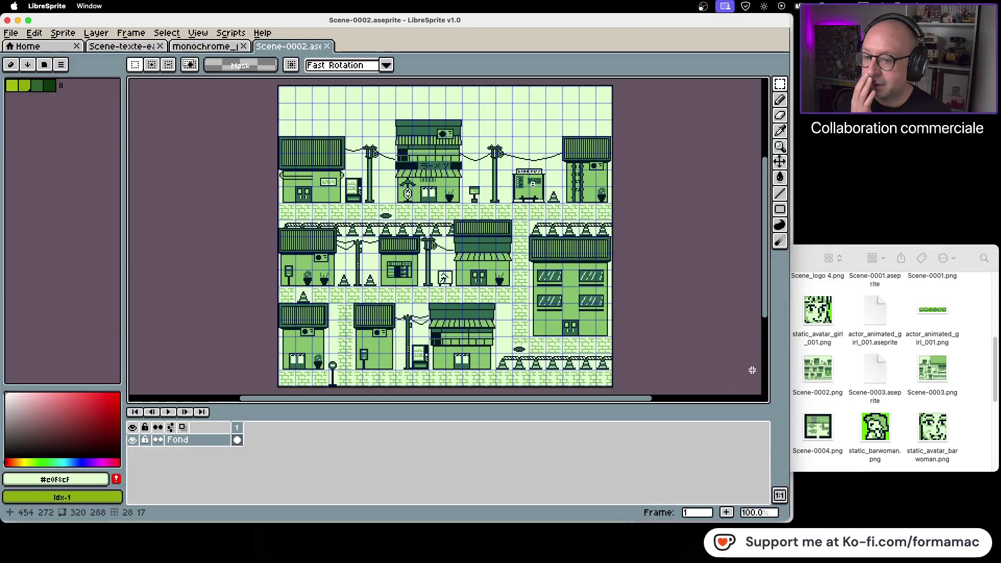
Open Scene-0003.aseprite in a second tab, then return to the Scene-0002 tab
{"action": "scroll", "coordinate": [605, 339], "scroll_direction": "up", "scroll_amount": 4}
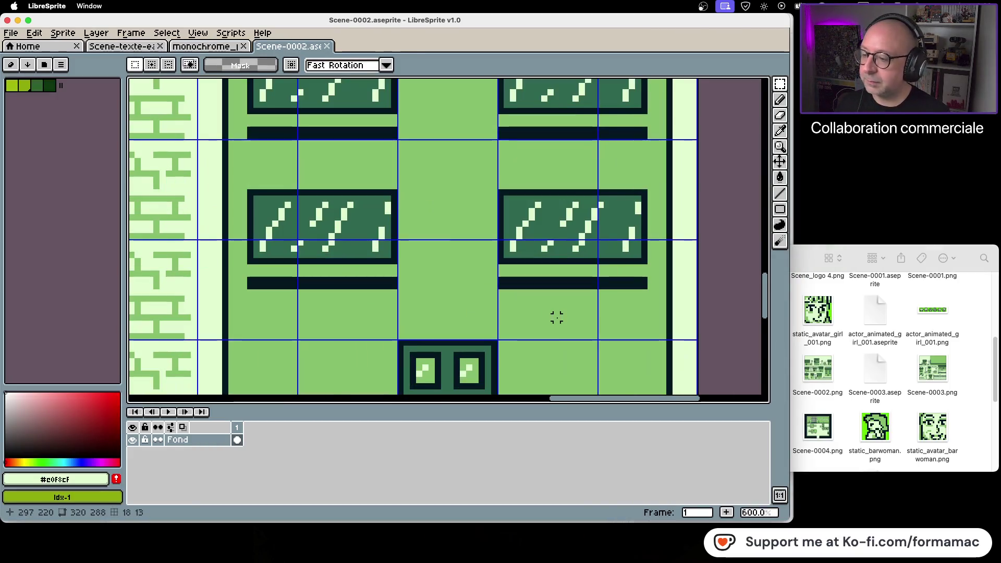
{"action": "scroll", "coordinate": [501, 276], "scroll_direction": "up", "scroll_amount": 3}
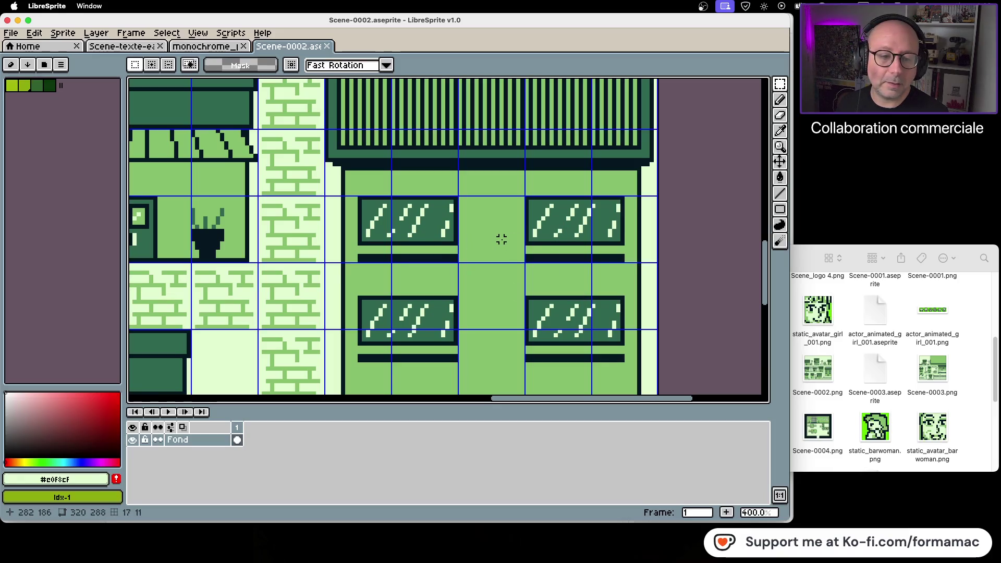
{"action": "double_click", "coordinate": [875, 368]}
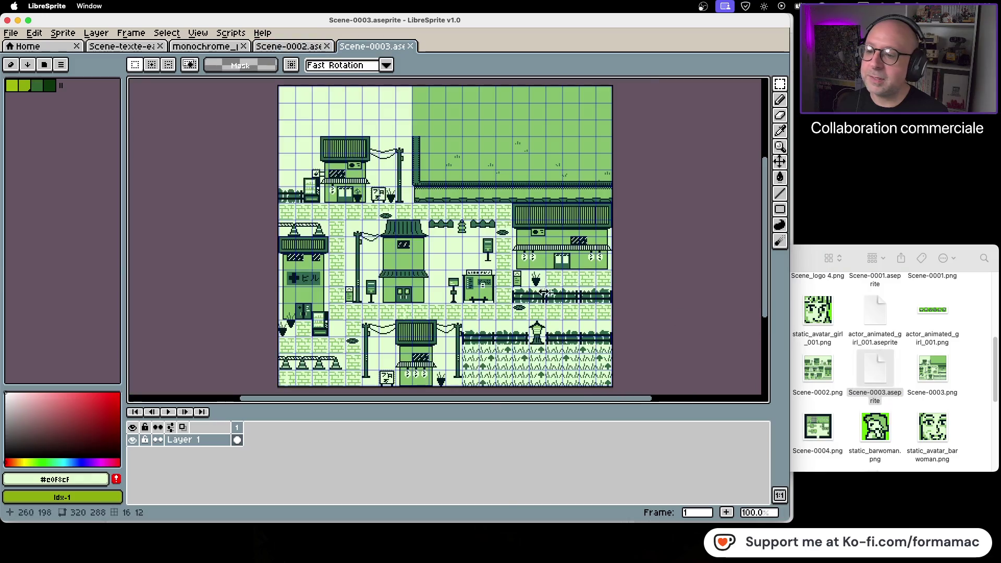
{"action": "scroll", "coordinate": [347, 261], "scroll_direction": "up", "scroll_amount": 5}
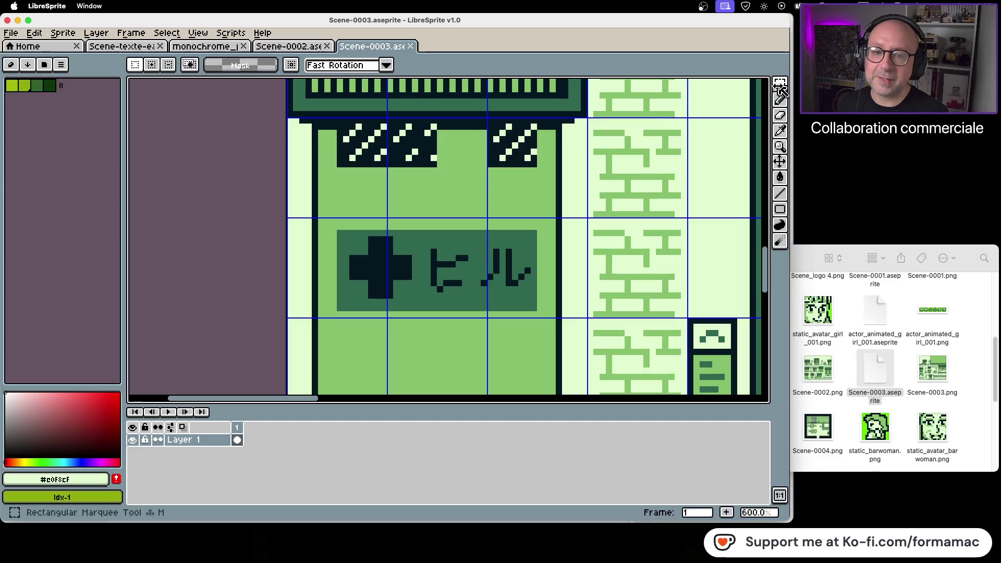
{"action": "left_click", "coordinate": [311, 47]}
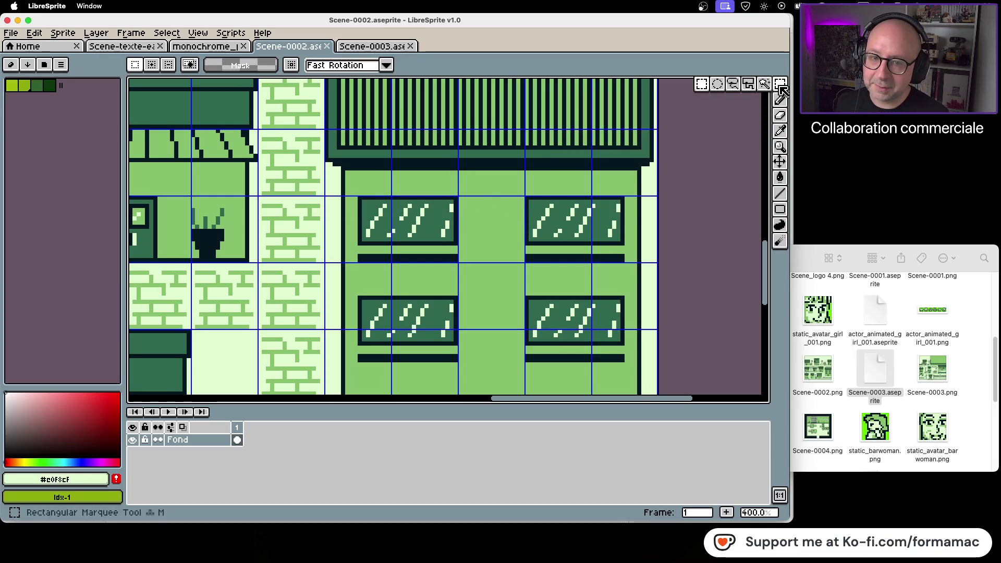
Delete the tall building's upper window pair and fill that area with the wall's light green
{"action": "mouse_move", "coordinate": [359, 198]}
{"action": "left_mouse_down"}
{"action": "mouse_move", "coordinate": [431, 251]}
{"action": "mouse_move", "coordinate": [614, 252]}
{"action": "mouse_move", "coordinate": [628, 261]}
{"action": "left_mouse_up"}
{"action": "key", "text": "Delete"}
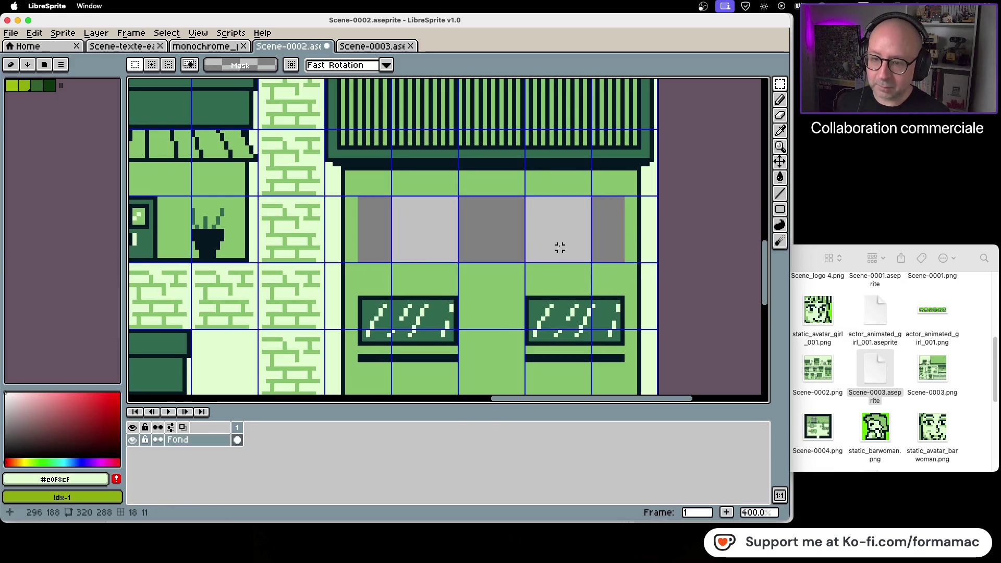
{"action": "left_click", "coordinate": [781, 132]}
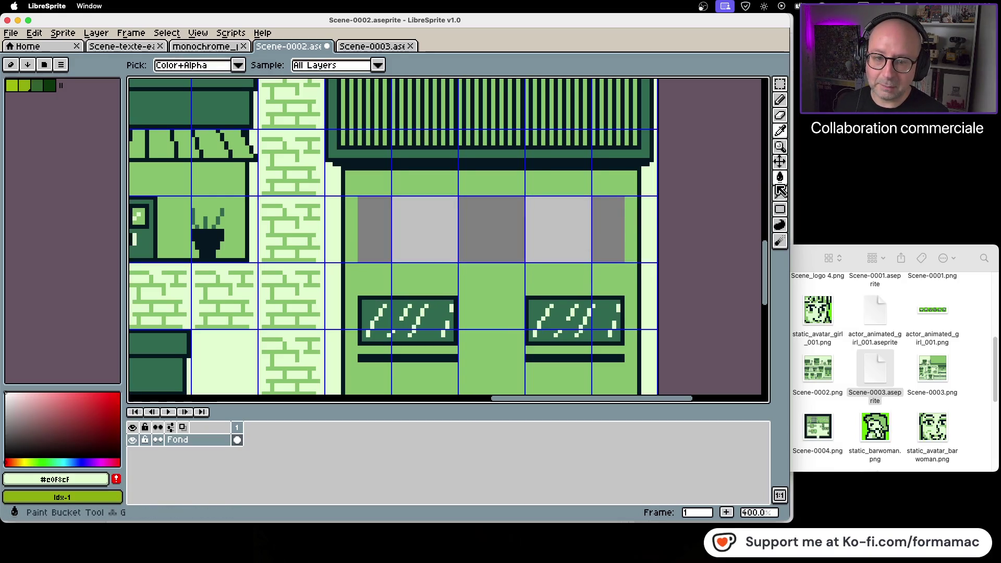
{"action": "left_click", "coordinate": [618, 183]}
{"action": "left_click", "coordinate": [779, 178]}
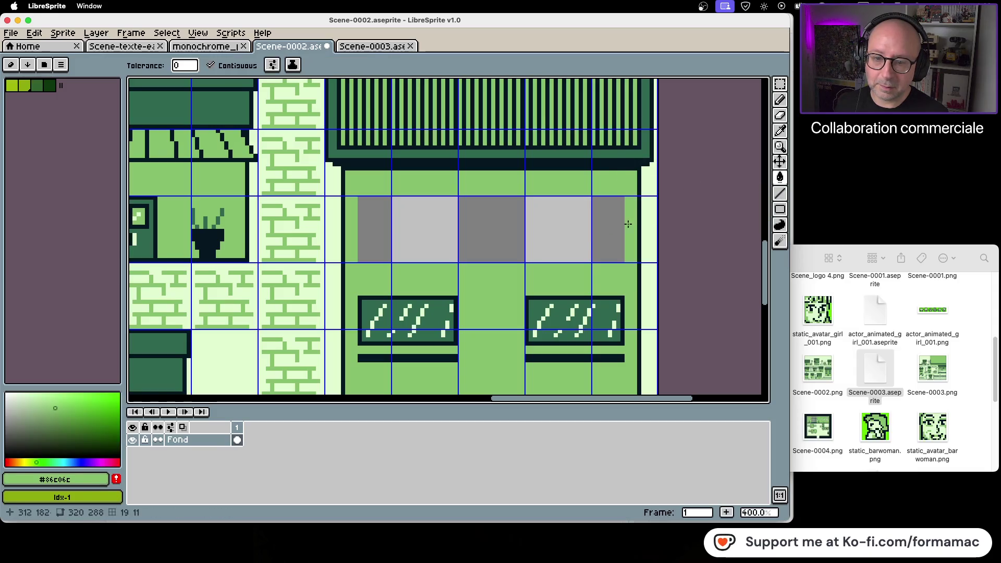
{"action": "left_click", "coordinate": [586, 239]}
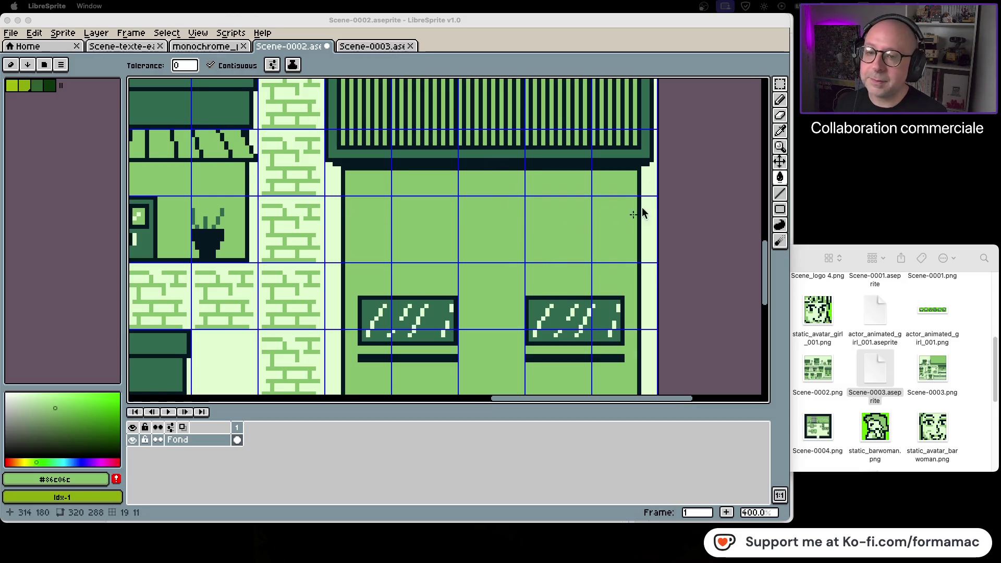
{"action": "left_click", "coordinate": [632, 20]}
Insert the text ホテル in the darkest palette colour with the Nosutaru-dotMPlusH-10-Regular font
{"action": "key", "text": "ctrl+t"}
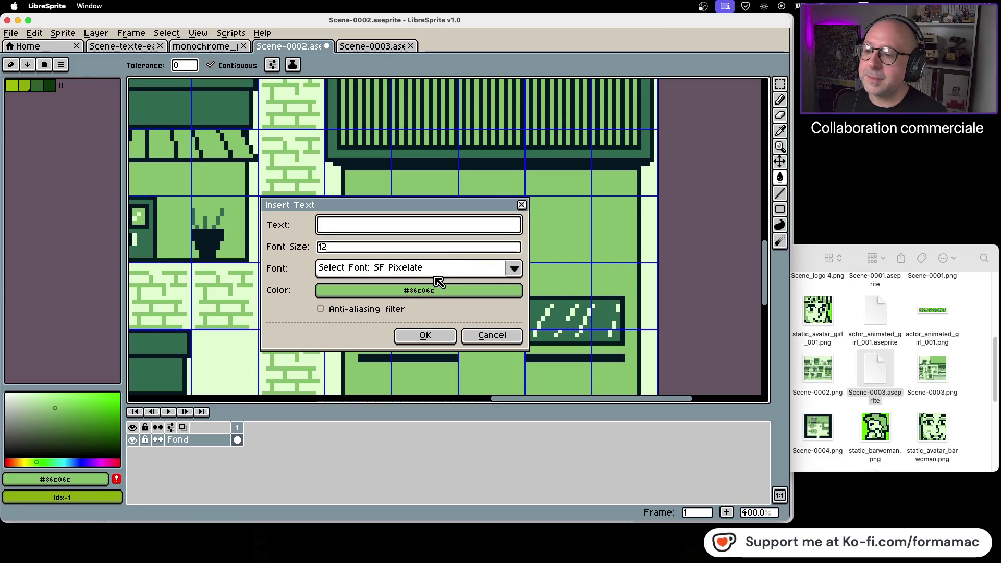
{"action": "left_click", "coordinate": [435, 290]}
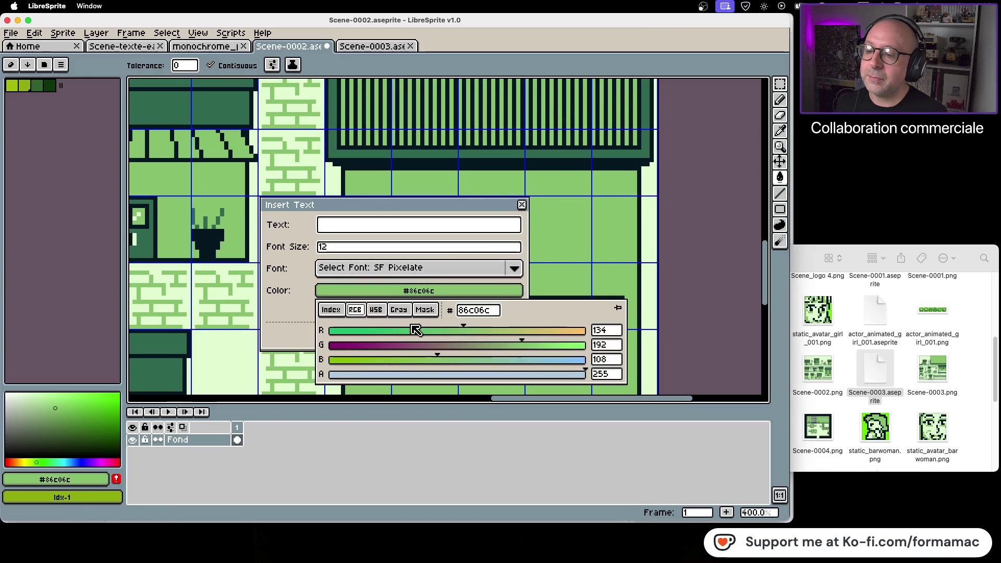
{"action": "left_click", "coordinate": [331, 310]}
{"action": "left_click", "coordinate": [350, 331]}
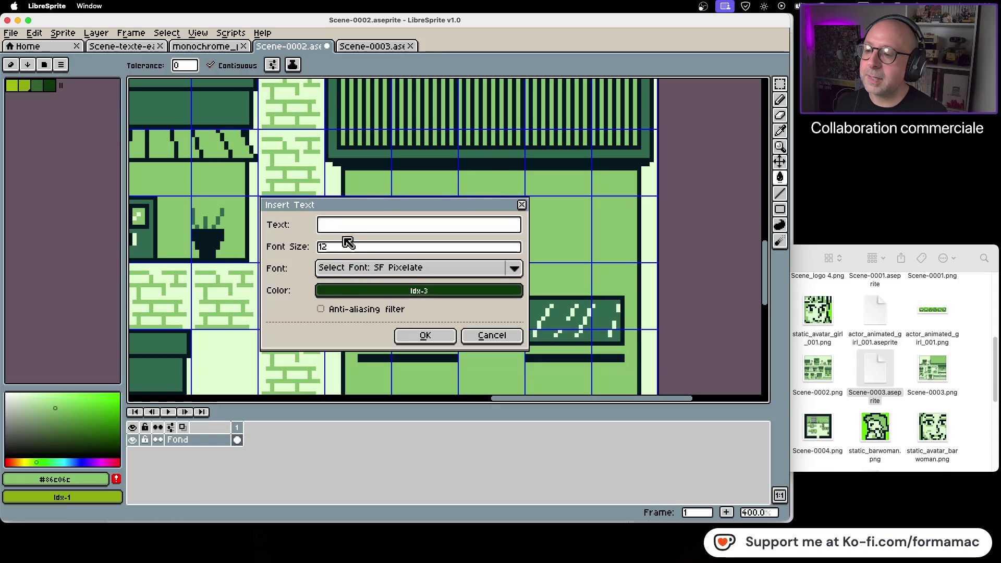
{"action": "left_click", "coordinate": [396, 268]}
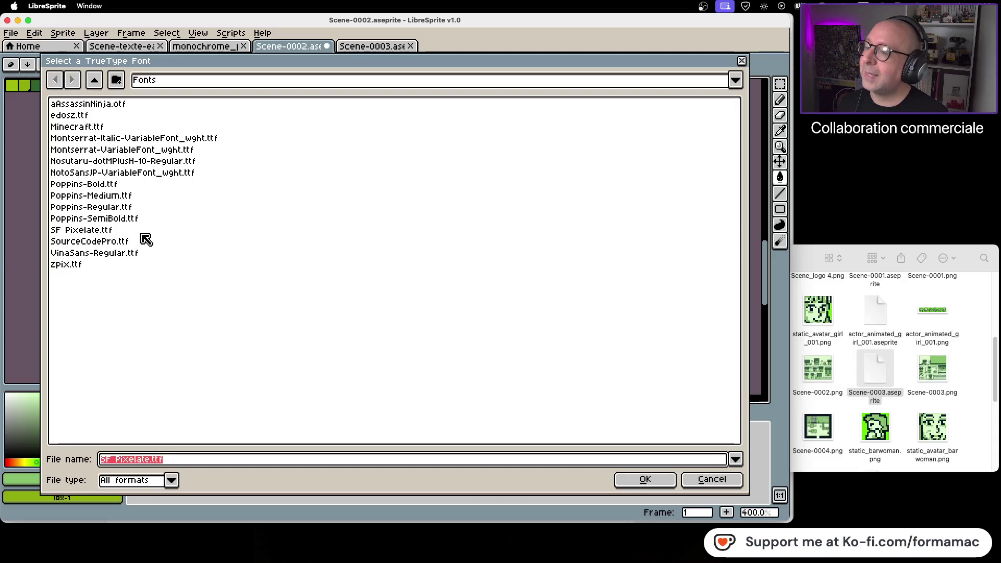
{"action": "left_click", "coordinate": [127, 164]}
{"action": "left_click", "coordinate": [642, 480]}
{"action": "left_click", "coordinate": [447, 231]}
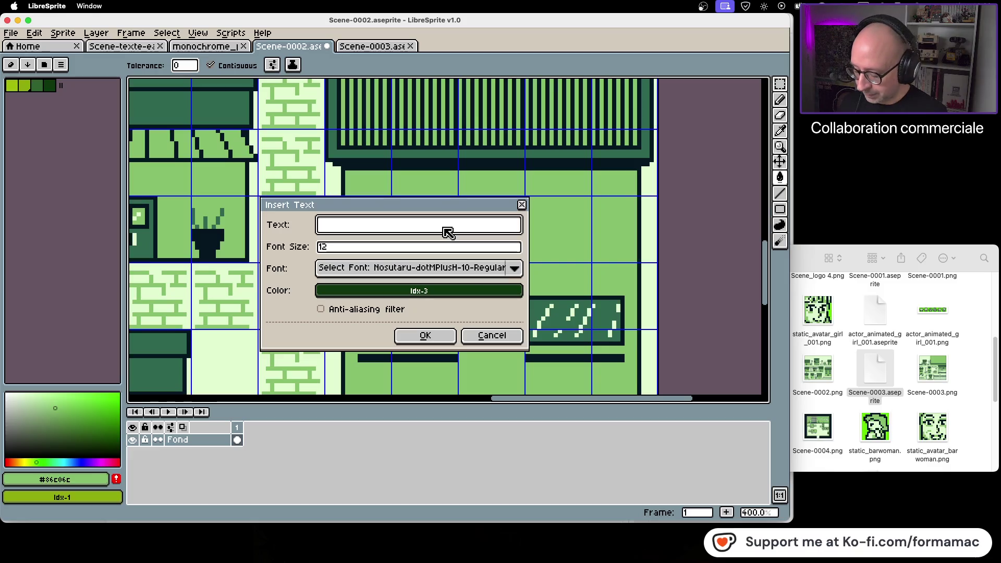
{"action": "type", "text": "ホテル"}
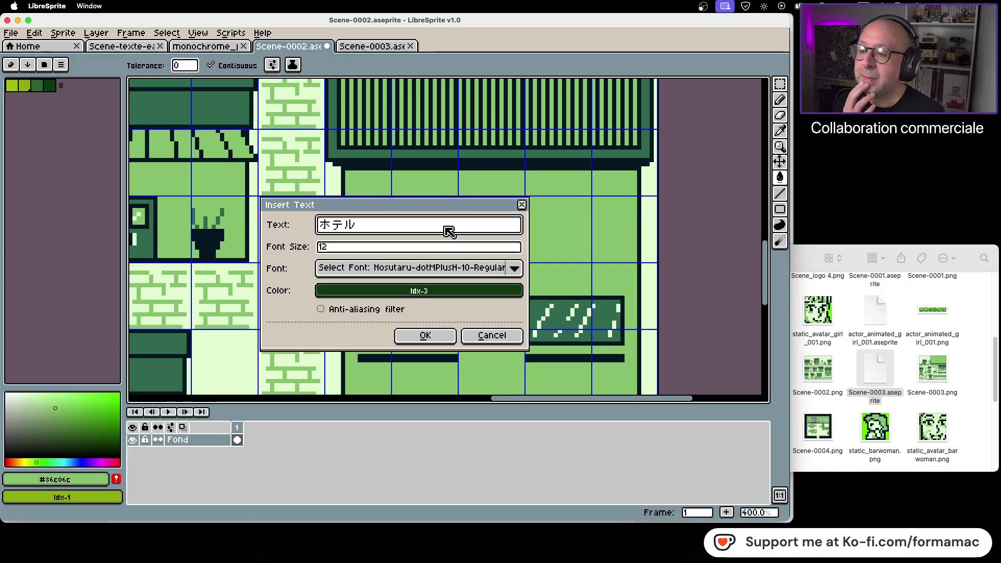
{"action": "left_click", "coordinate": [437, 336]}
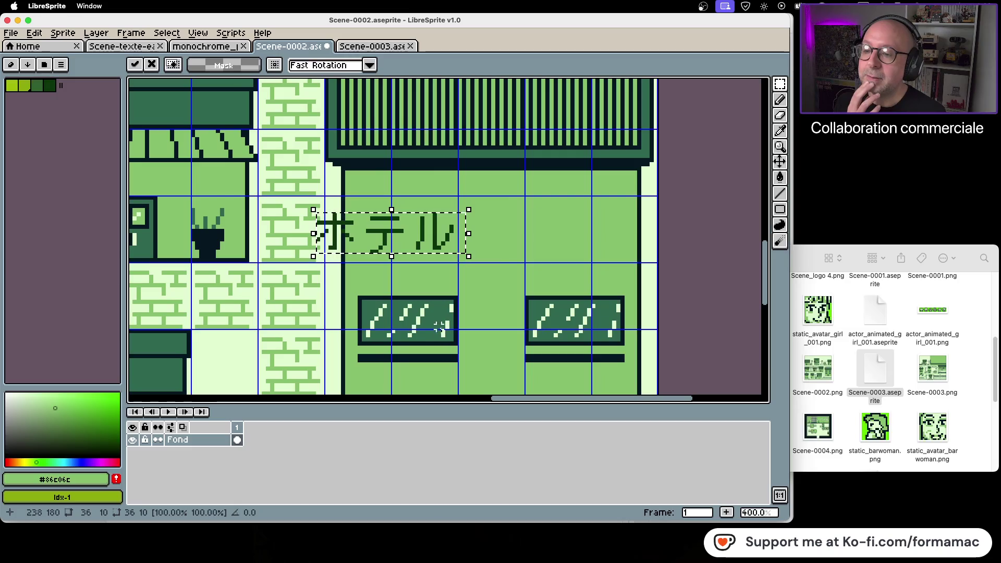
Try ホテル on the building front, compare with Scene-0003's sign, then undo it
{"action": "left_click", "coordinate": [381, 49]}
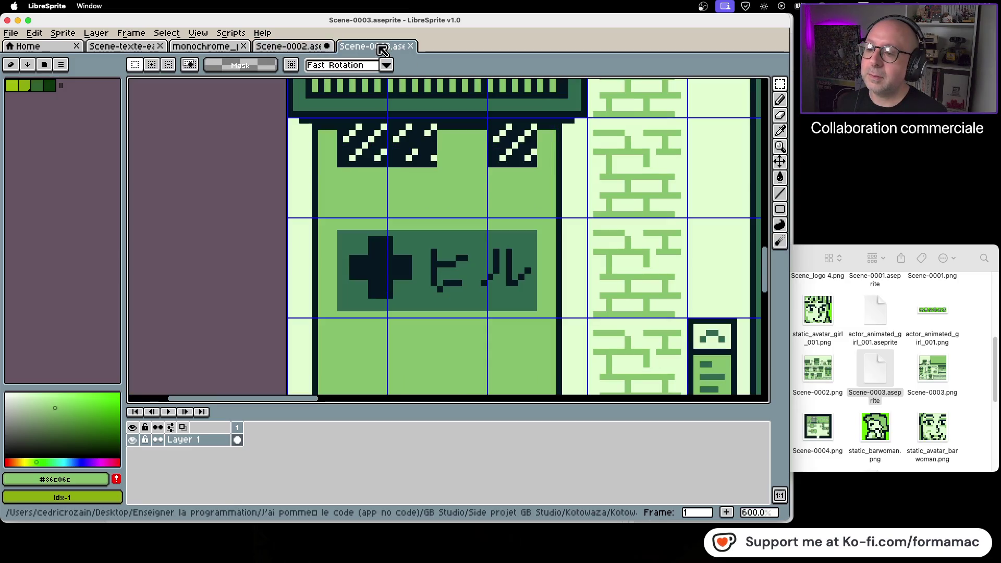
{"action": "left_click", "coordinate": [288, 45]}
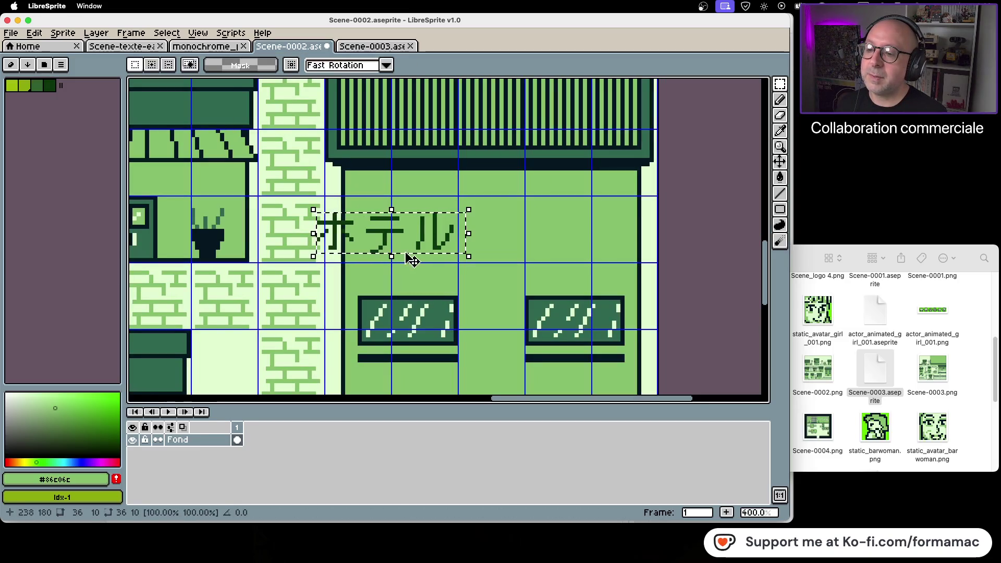
{"action": "mouse_move", "coordinate": [428, 246]}
{"action": "left_mouse_down"}
{"action": "mouse_move", "coordinate": [591, 246]}
{"action": "mouse_move", "coordinate": [588, 238]}
{"action": "left_mouse_up"}
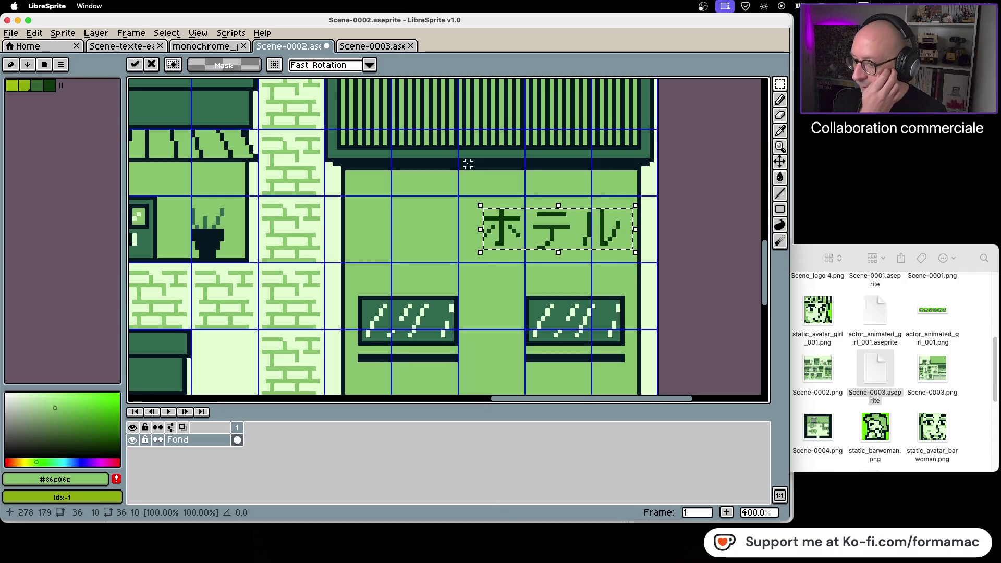
{"action": "left_click", "coordinate": [400, 47]}
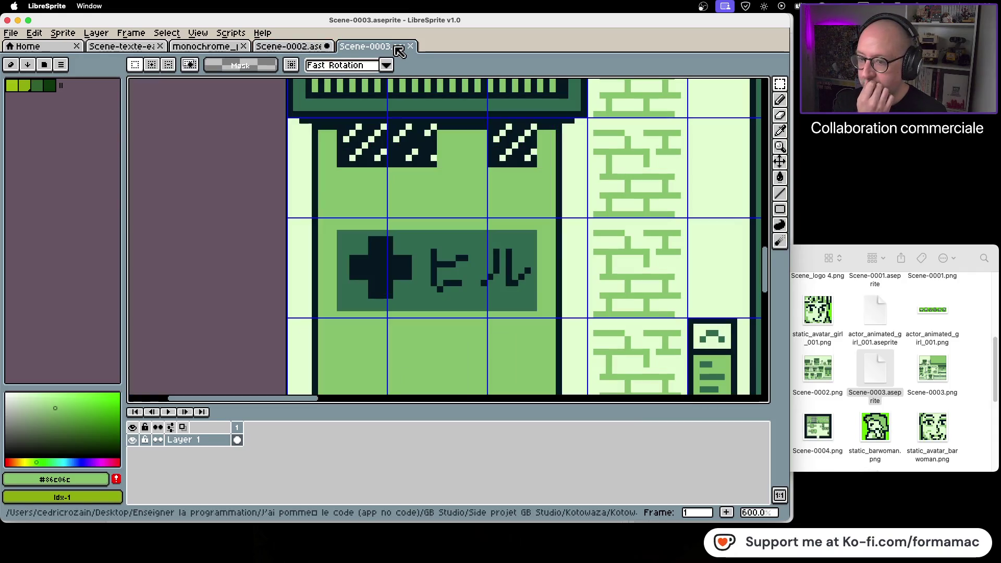
{"action": "left_click", "coordinate": [318, 47]}
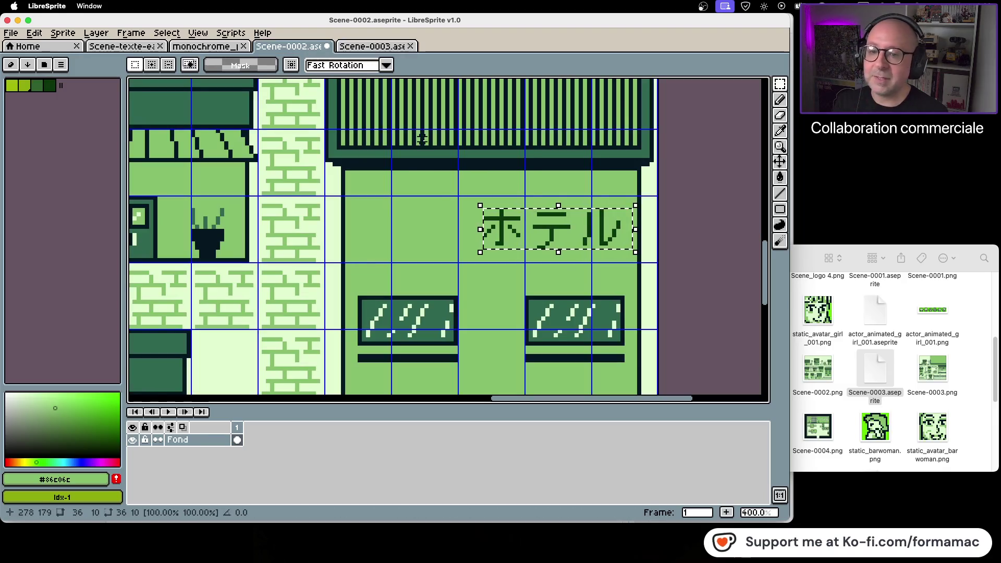
{"action": "key", "text": "ctrl+z"}
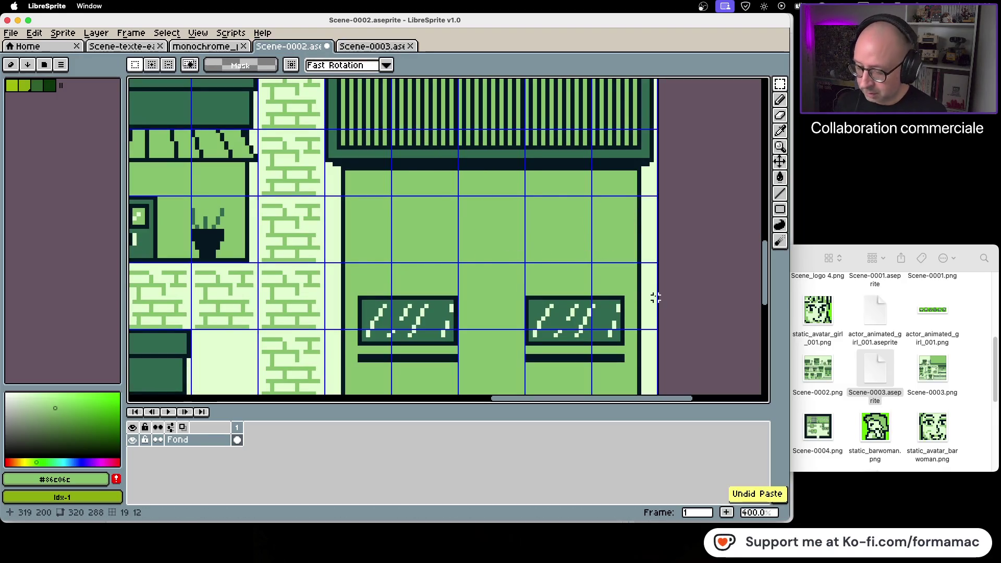
Re-insert ホテル in the dark palette colour and drop it on the hotel facade above the windows
{"action": "key", "text": "t"}
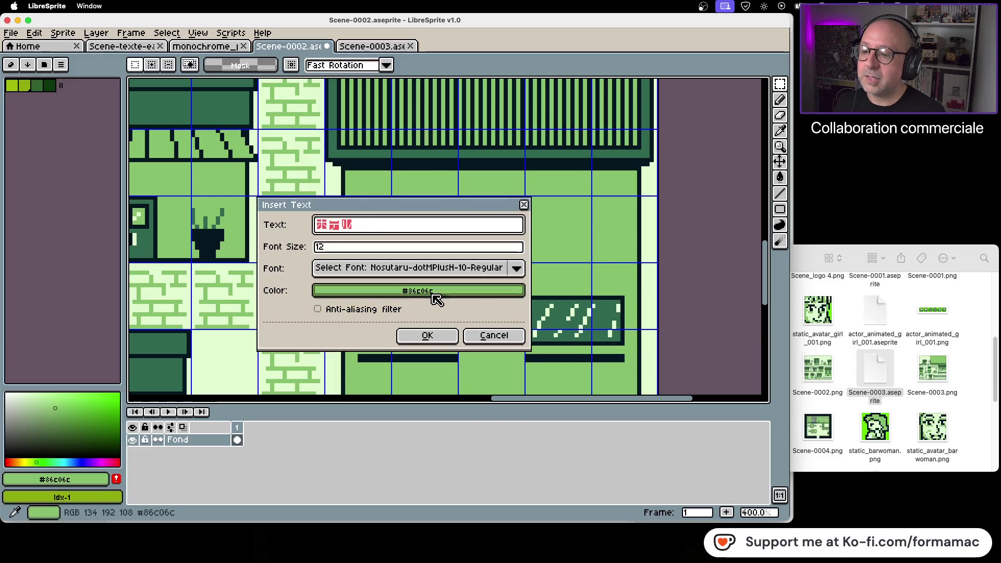
{"action": "left_click", "coordinate": [434, 295]}
{"action": "left_click", "coordinate": [328, 310]}
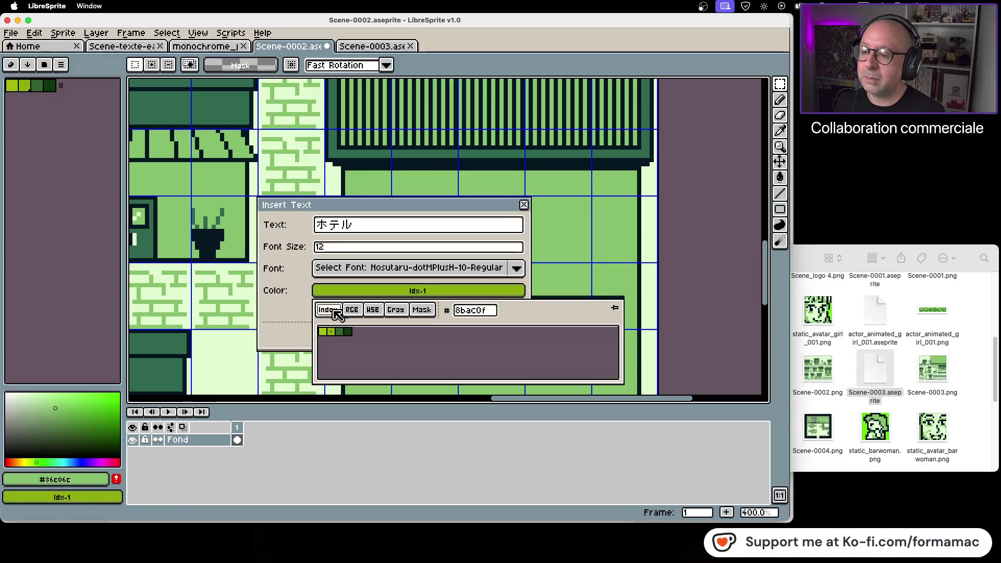
{"action": "left_click", "coordinate": [349, 332]}
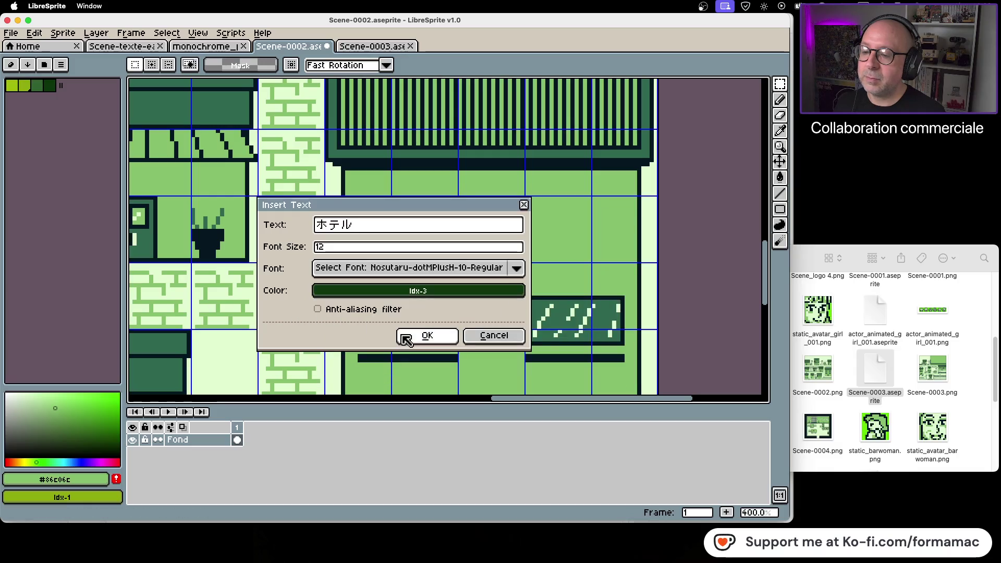
{"action": "left_click", "coordinate": [437, 340]}
{"action": "left_click_drag", "start_coordinate": [449, 249], "coordinate": [613, 246]}
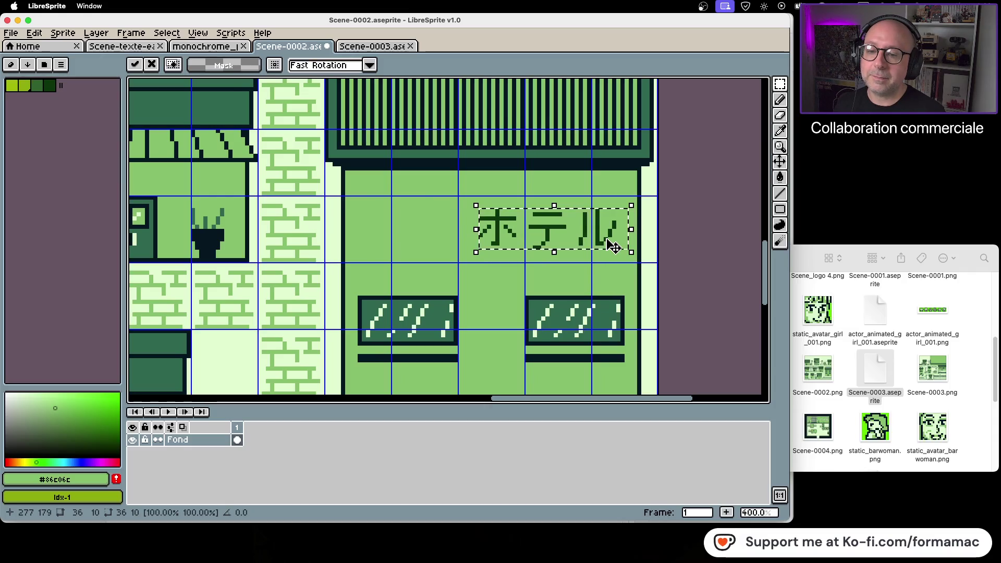
{"action": "left_click", "coordinate": [684, 235]}
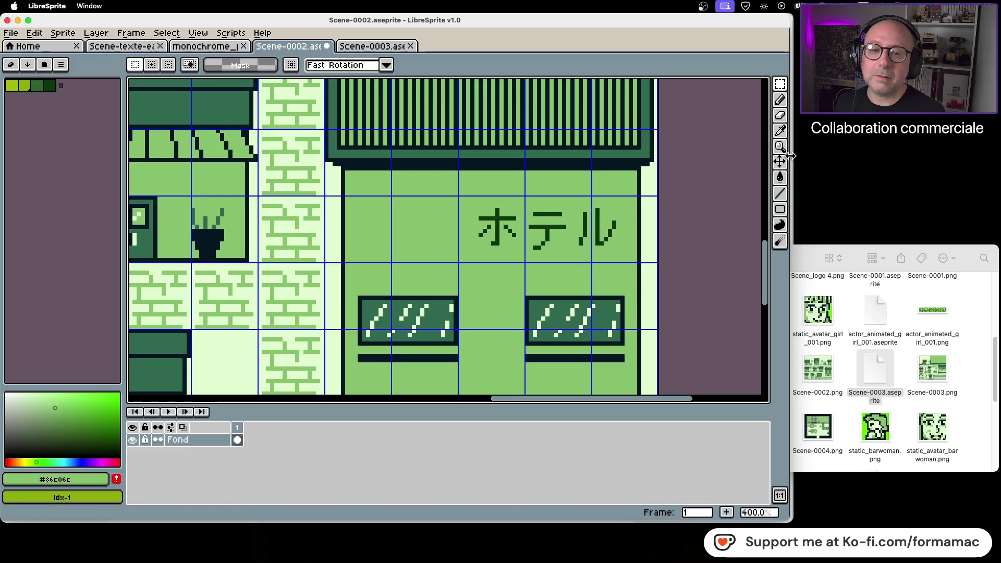
Sample the dark navy #071821 and bucket-fill every stroke of ホ with it
{"action": "left_click", "coordinate": [780, 130]}
{"action": "left_click", "coordinate": [639, 219]}
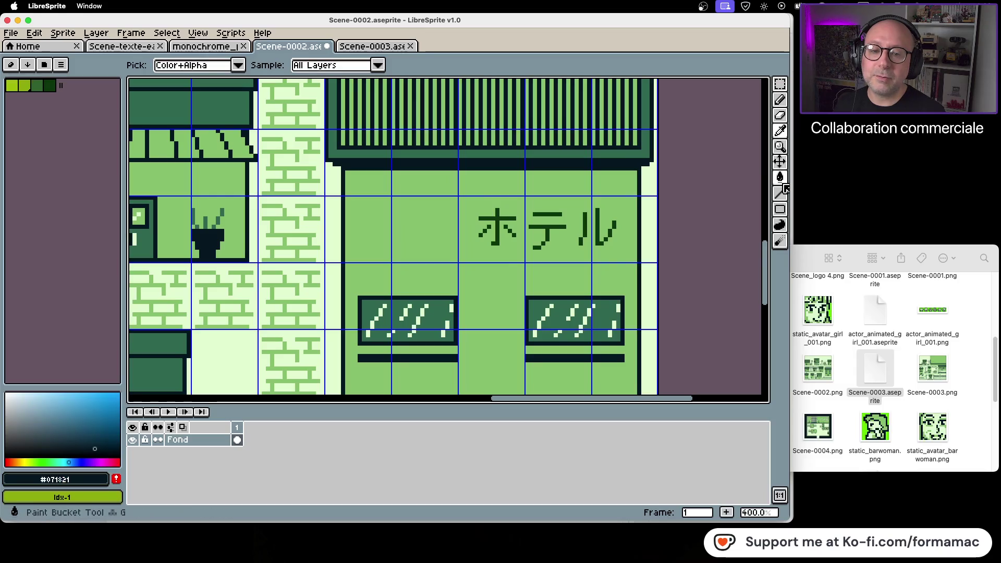
{"action": "left_click", "coordinate": [780, 177]}
{"action": "scroll", "coordinate": [485, 200], "scroll_direction": "up", "scroll_amount": 5}
{"action": "left_click", "coordinate": [480, 198]}
{"action": "left_click", "coordinate": [513, 212]}
{"action": "left_click", "coordinate": [529, 229]}
{"action": "left_click", "coordinate": [546, 245]}
{"action": "left_click", "coordinate": [446, 212]}
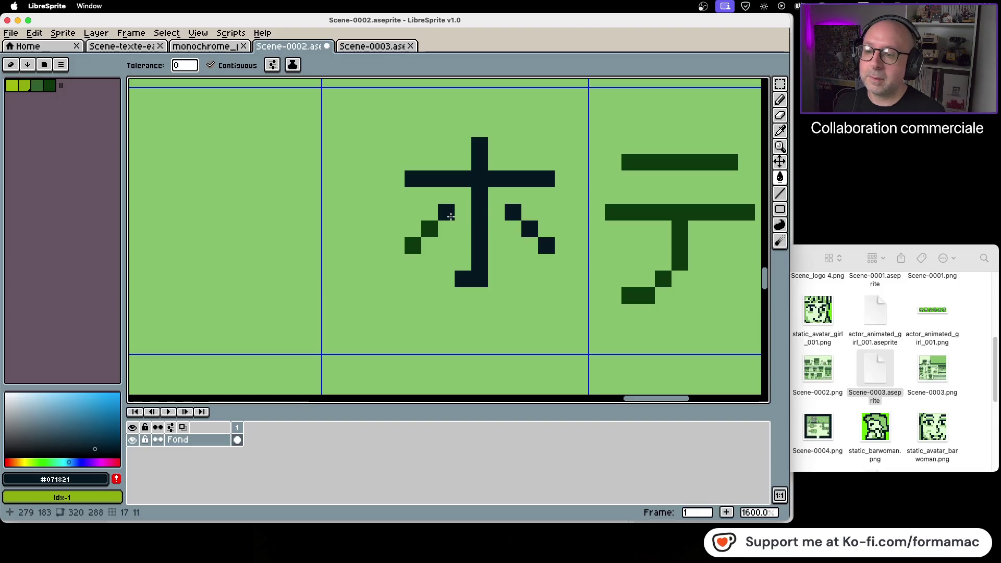
{"action": "left_click", "coordinate": [429, 229]}
{"action": "left_click", "coordinate": [413, 245]}
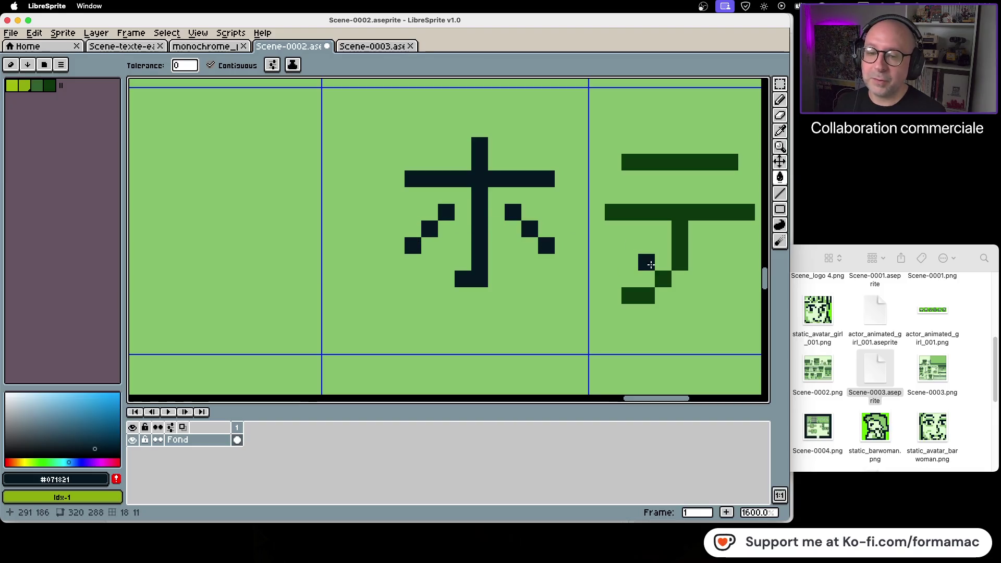
Recolour all strokes of テ and ル navy, then view the whole sign
{"action": "left_click", "coordinate": [662, 283]}
{"action": "left_click", "coordinate": [677, 234]}
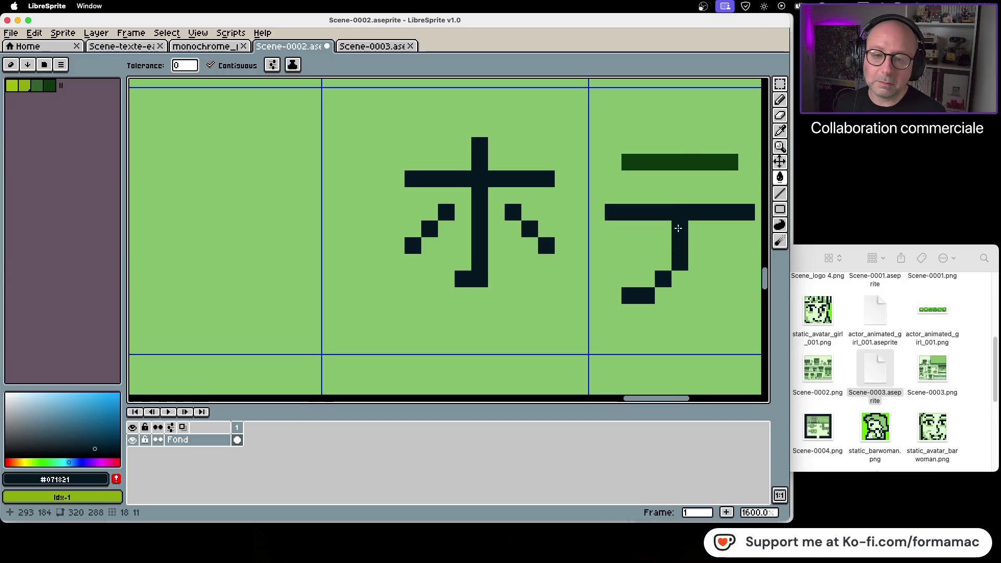
{"action": "left_click", "coordinate": [682, 157]}
{"action": "scroll", "coordinate": [683, 208], "scroll_direction": "right", "scroll_amount": 5}
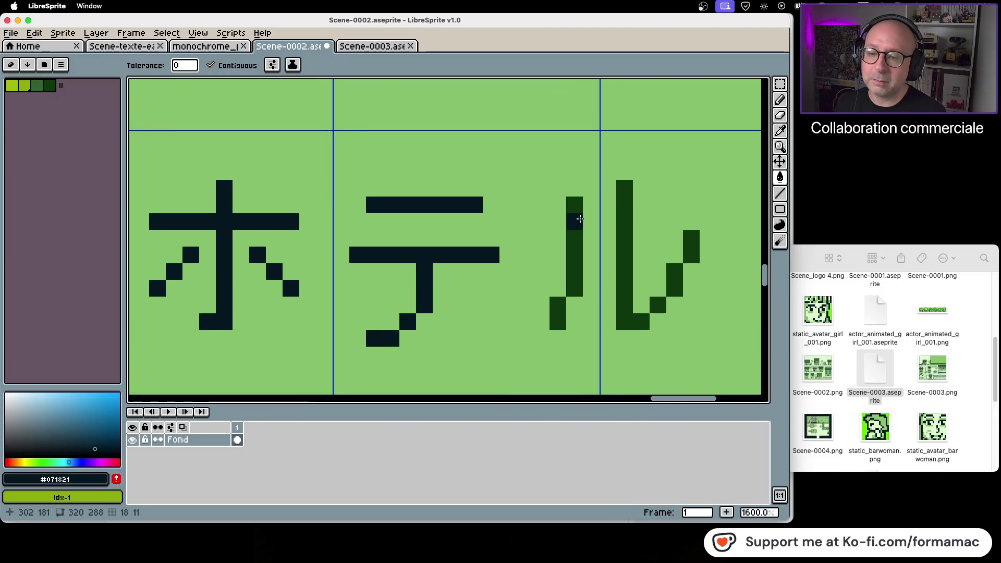
{"action": "left_click", "coordinate": [574, 219]}
{"action": "left_click", "coordinate": [562, 297]}
{"action": "left_click", "coordinate": [626, 308]}
{"action": "left_click", "coordinate": [658, 305]}
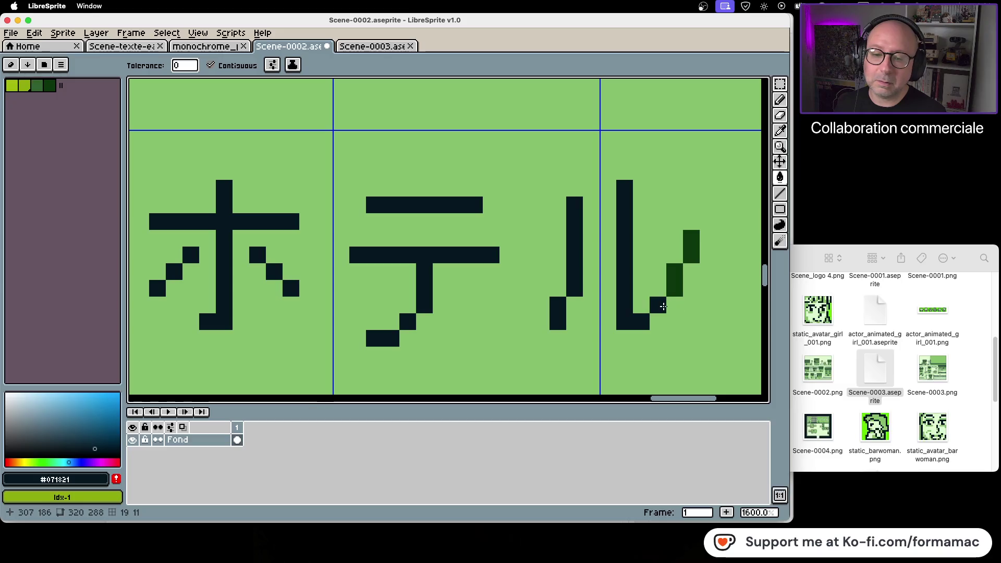
{"action": "left_click", "coordinate": [669, 292]}
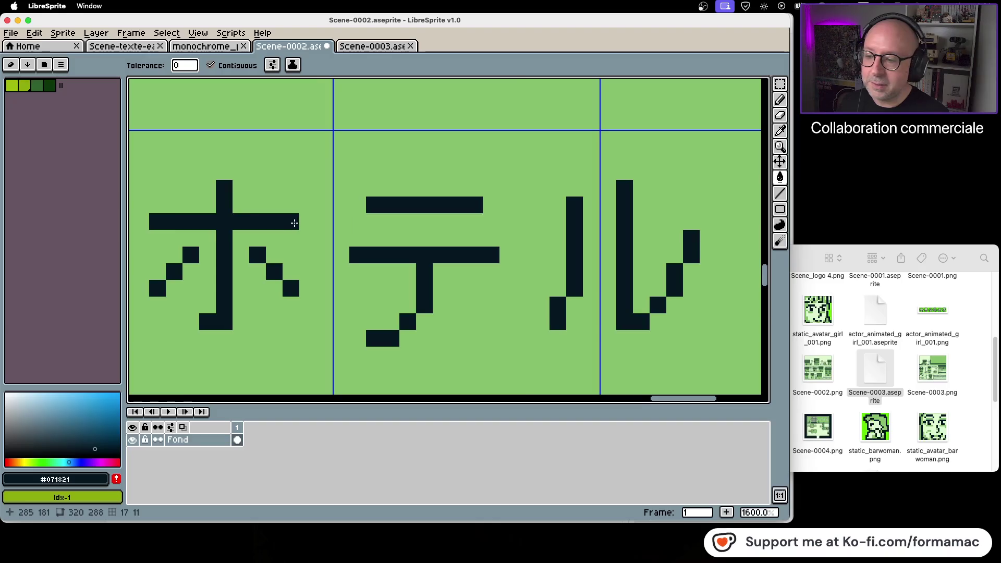
{"action": "scroll", "coordinate": [292, 237], "scroll_direction": "down", "scroll_amount": 5}
{"action": "left_click_drag", "start_coordinate": [292, 237], "coordinate": [541, 233]}
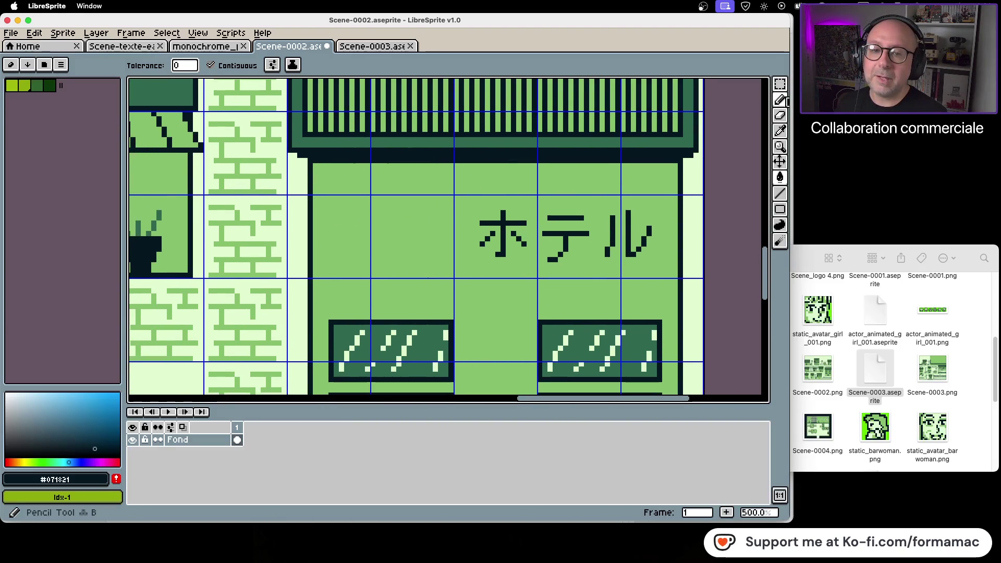
Pencil a bed outline left of ホテル: headboard, base, footboard, pillow and mattress bar
{"action": "left_click", "coordinate": [780, 100]}
{"action": "scroll", "coordinate": [320, 259], "scroll_direction": "up", "scroll_amount": 2}
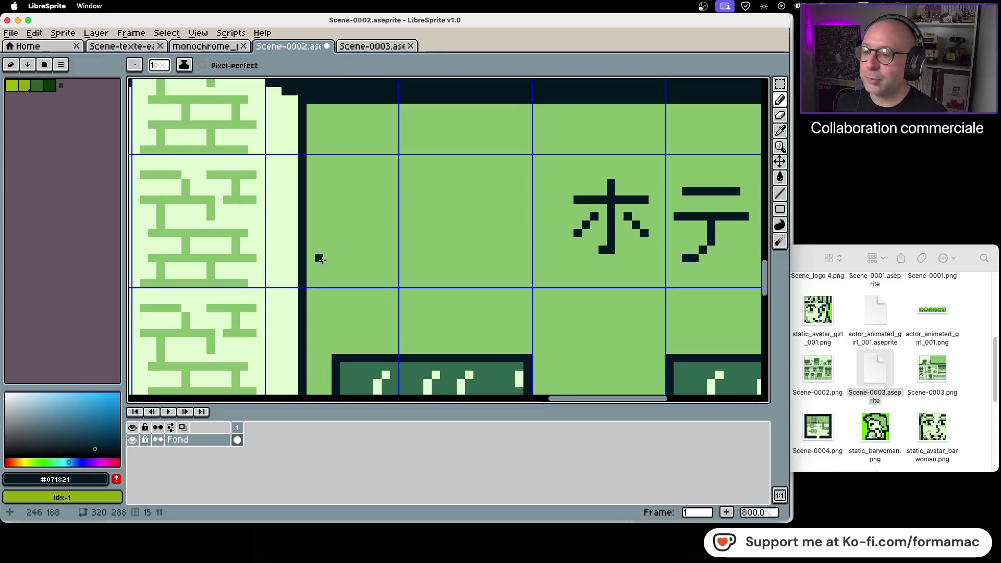
{"action": "left_click", "coordinate": [344, 174]}
{"action": "left_click", "coordinate": [344, 266], "text": "shift"}
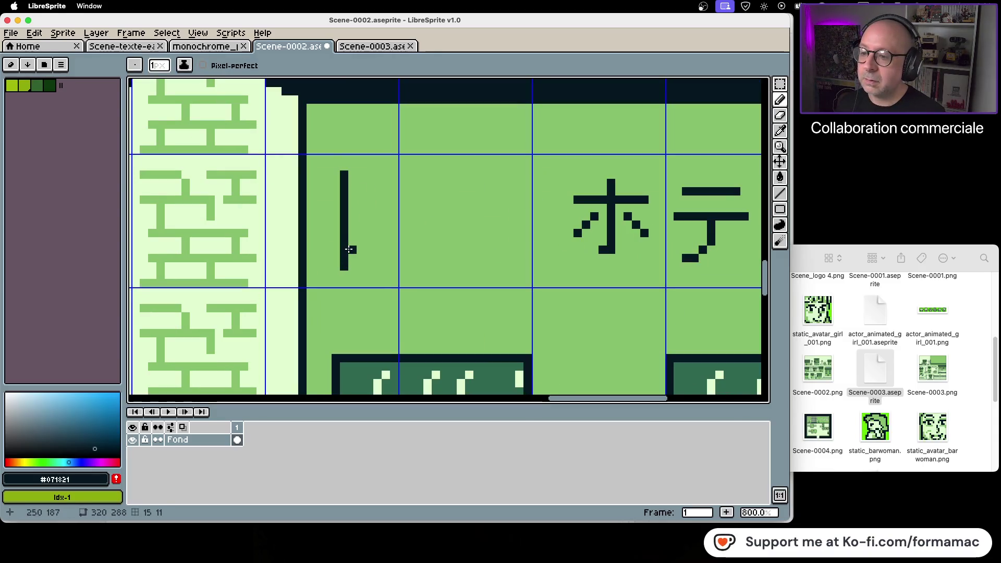
{"action": "left_click", "coordinate": [352, 249]}
{"action": "left_click", "coordinate": [427, 248]}
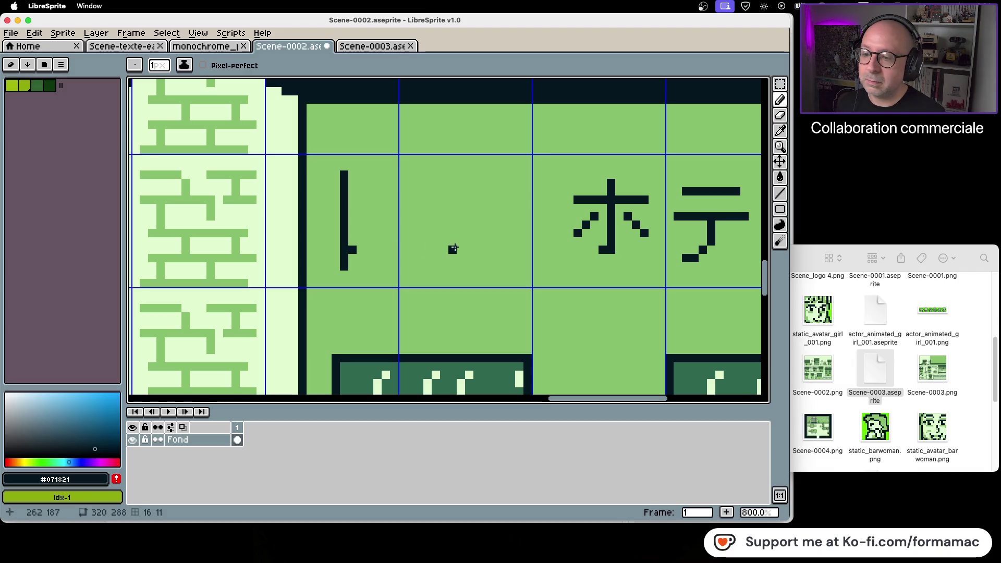
{"action": "left_click", "coordinate": [454, 248], "text": "shift"}
{"action": "left_click", "coordinate": [453, 225]}
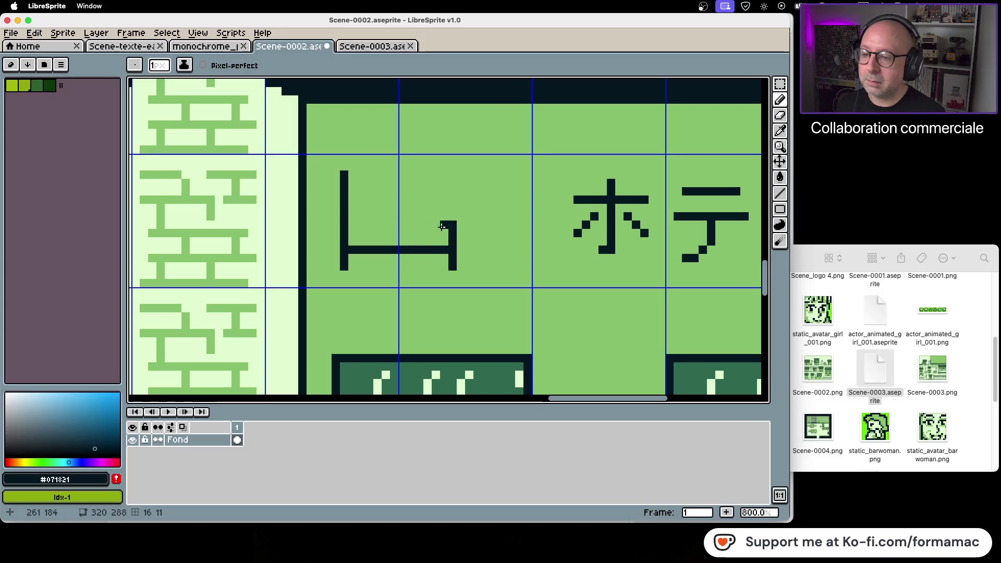
{"action": "left_click", "coordinate": [369, 233]}
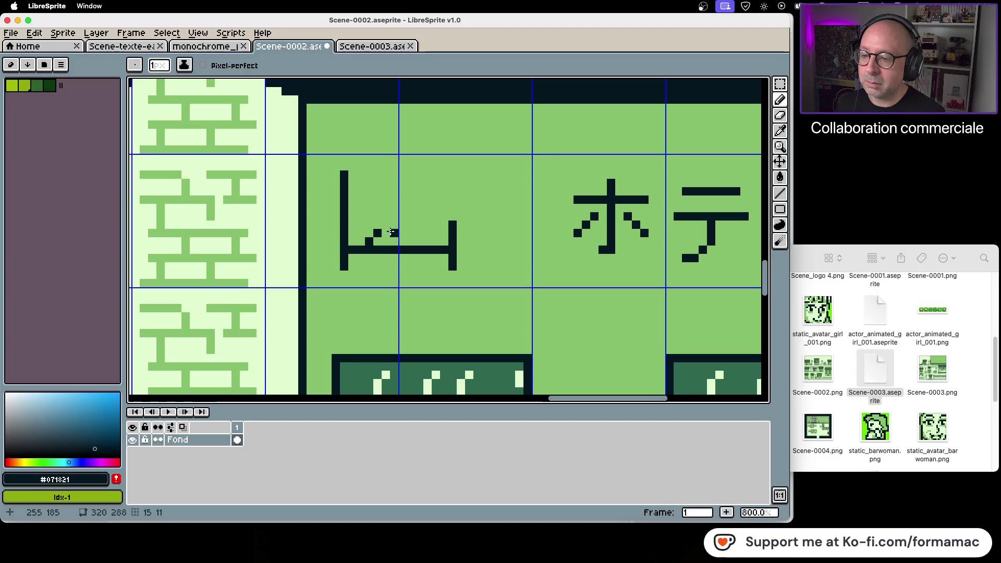
{"action": "left_click_drag", "start_coordinate": [437, 233], "coordinate": [382, 233]}
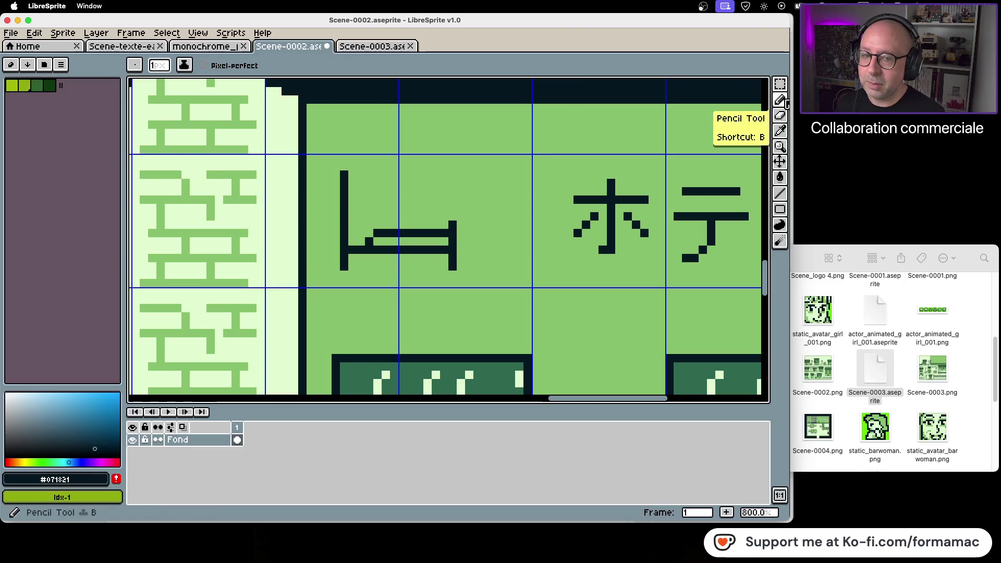
Undo an accidental dark bucket fill and sample the facade's light green for the Pencil
{"action": "left_click", "coordinate": [779, 177]}
{"action": "left_click", "coordinate": [610, 146]}
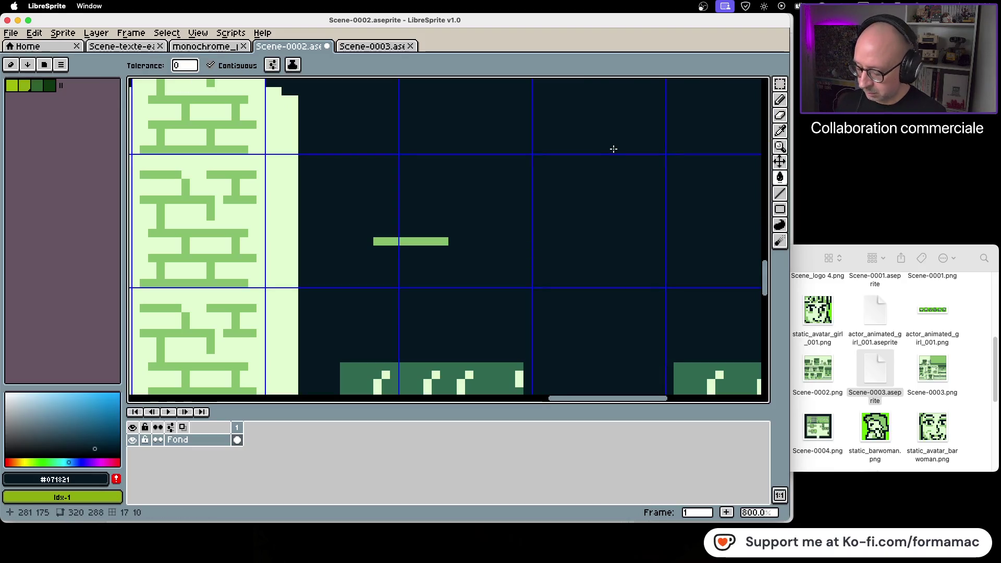
{"action": "key", "text": "super+z"}
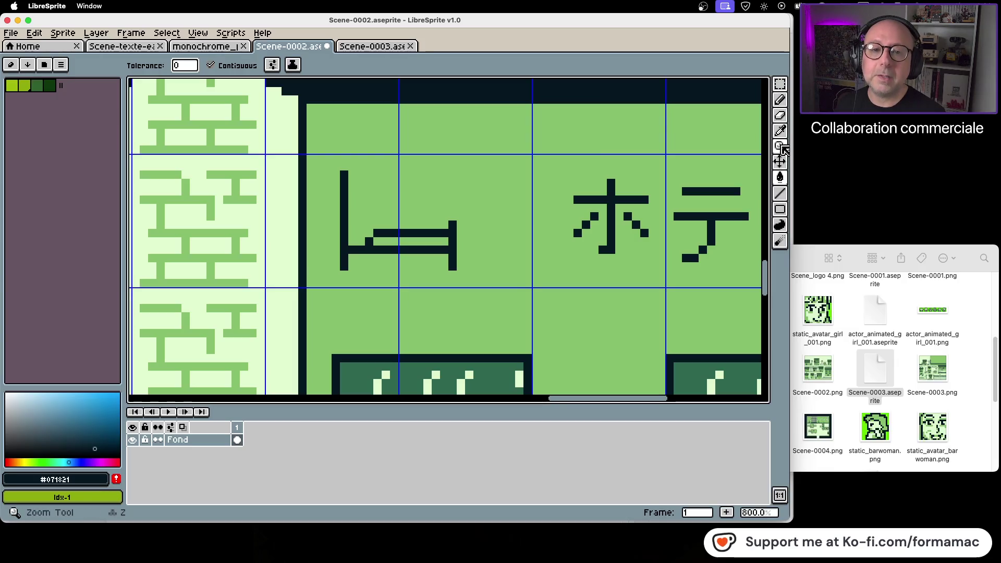
{"action": "left_click", "coordinate": [780, 130]}
{"action": "left_click", "coordinate": [685, 127]}
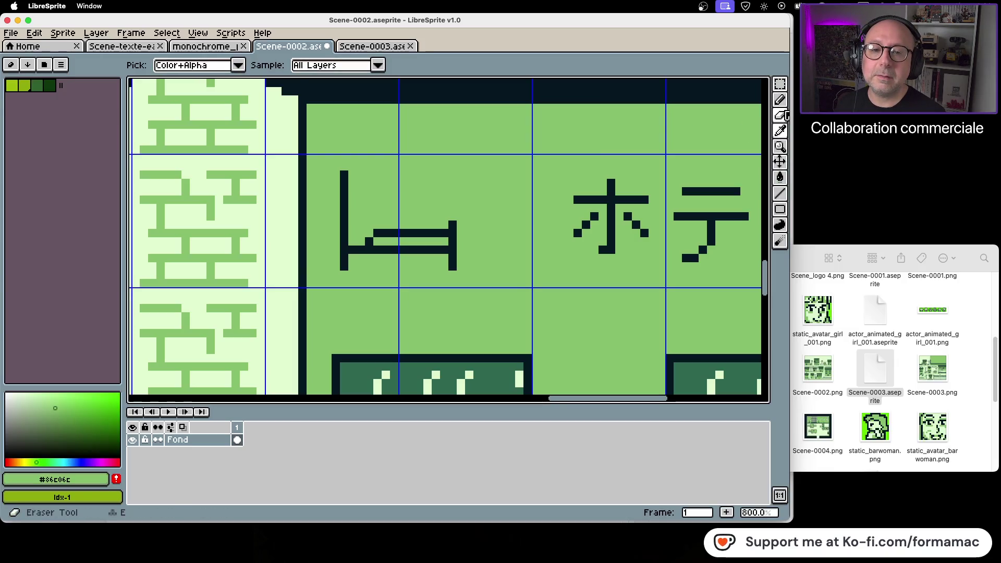
{"action": "left_click", "coordinate": [779, 99]}
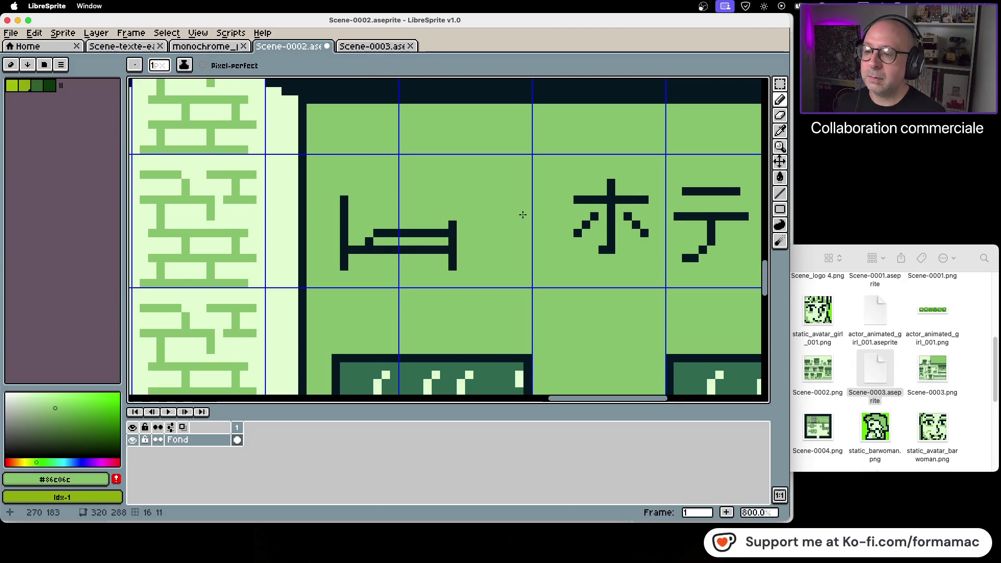
{"action": "scroll", "coordinate": [520, 216], "scroll_direction": "down", "scroll_amount": 2}
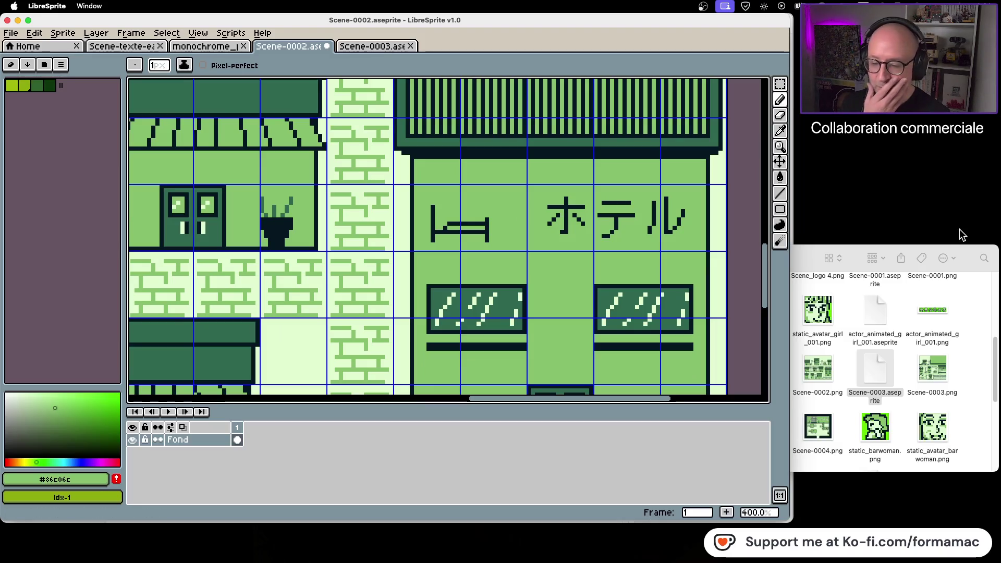
{"action": "scroll", "coordinate": [442, 208], "scroll_direction": "up", "scroll_amount": 2}
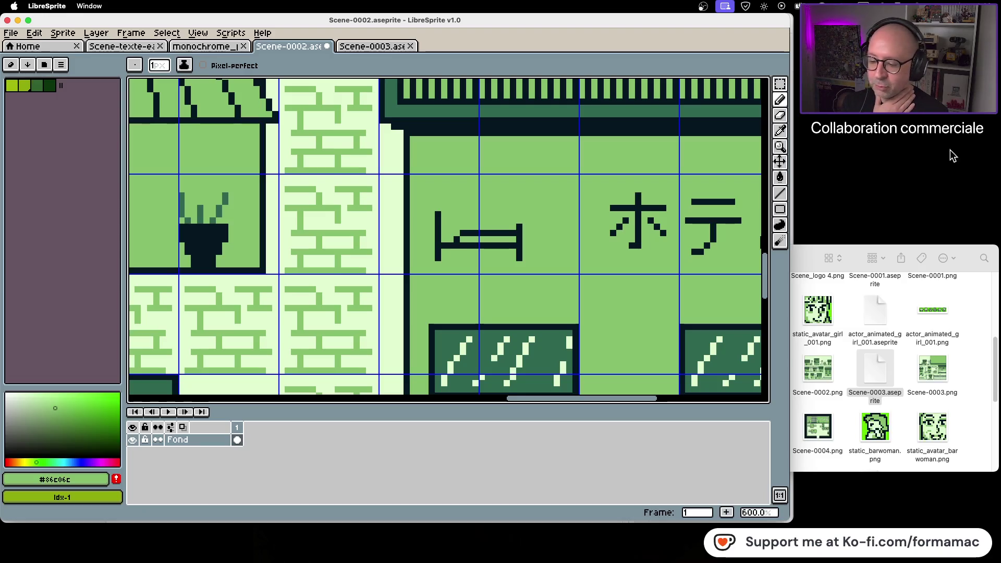
{"action": "key", "text": "w"}
{"action": "key", "text": "m"}
{"action": "mouse_move", "coordinate": [420, 197]}
{"action": "left_mouse_down"}
{"action": "mouse_move", "coordinate": [480, 270]}
{"action": "mouse_move", "coordinate": [531, 270]}
{"action": "mouse_move", "coordinate": [565, 228]}
{"action": "mouse_move", "coordinate": [552, 228]}
{"action": "left_mouse_up"}
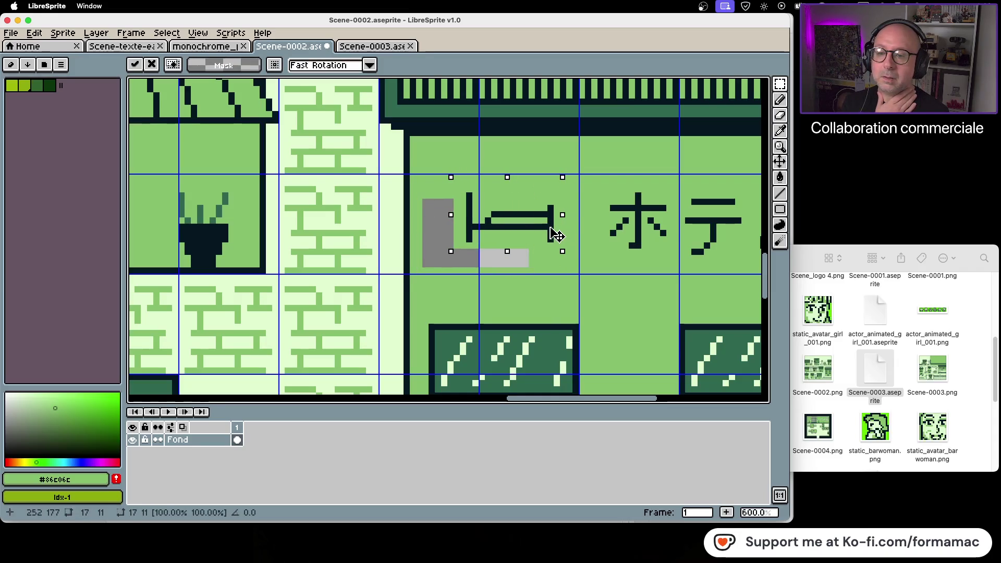
{"action": "scroll", "coordinate": [625, 258], "scroll_direction": "down", "scroll_amount": 1}
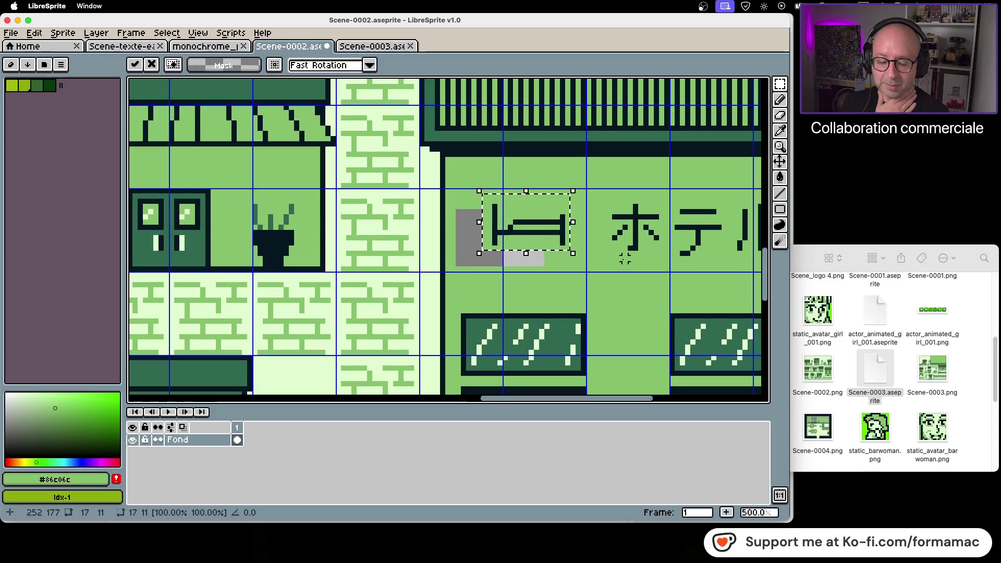
{"action": "scroll", "coordinate": [625, 258], "scroll_direction": "down", "scroll_amount": 2}
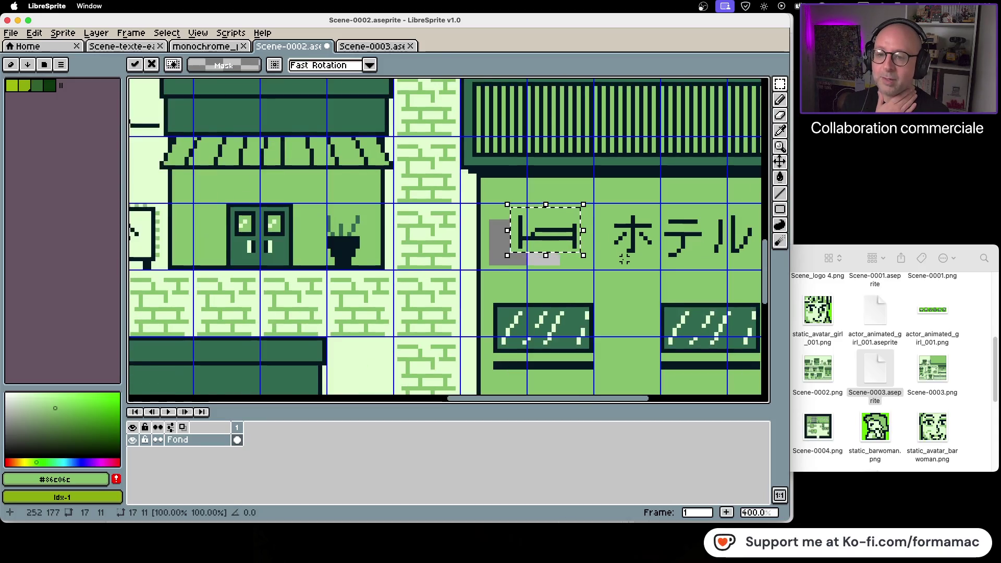
{"action": "scroll", "coordinate": [623, 259], "scroll_direction": "down", "scroll_amount": 2}
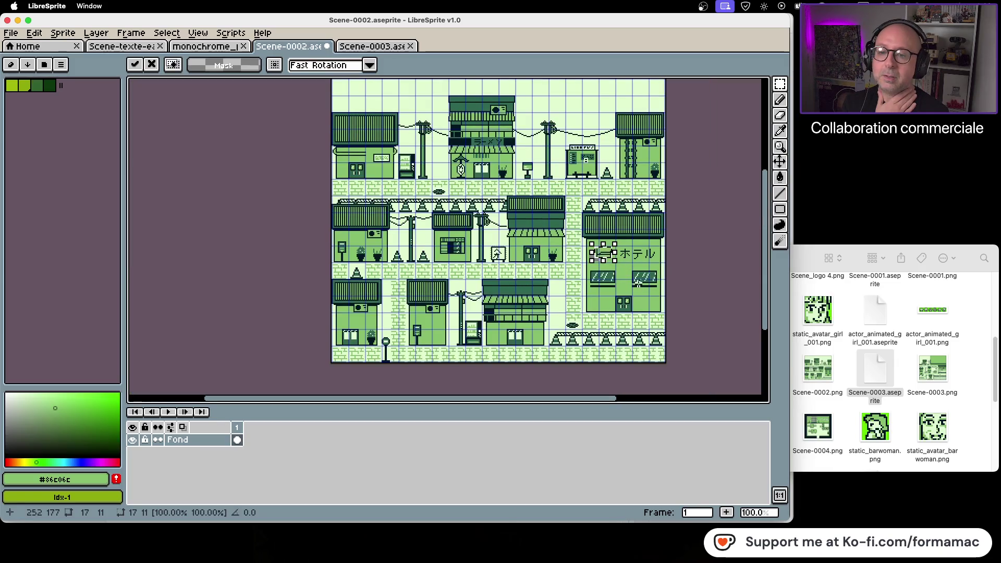
{"action": "left_click", "coordinate": [703, 265]}
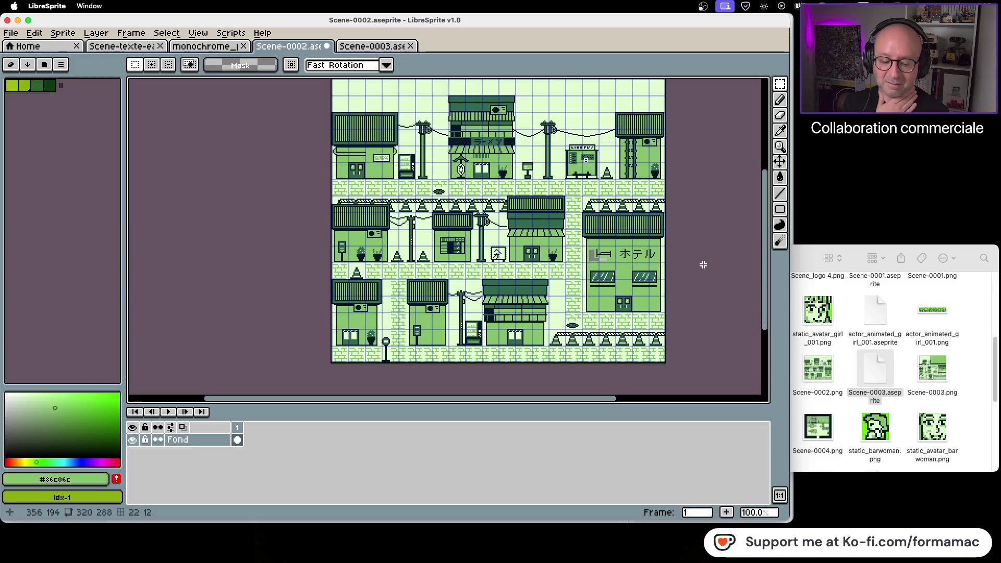
{"action": "left_click_drag", "start_coordinate": [703, 265], "coordinate": [689, 290]}
{"action": "scroll", "coordinate": [690, 284], "scroll_direction": "down", "scroll_amount": 1}
{"action": "scroll", "coordinate": [690, 281], "scroll_direction": "up", "scroll_amount": 1}
{"action": "scroll", "coordinate": [691, 280], "scroll_direction": "down", "scroll_amount": 1}
{"action": "scroll", "coordinate": [691, 280], "scroll_direction": "up", "scroll_amount": 1}
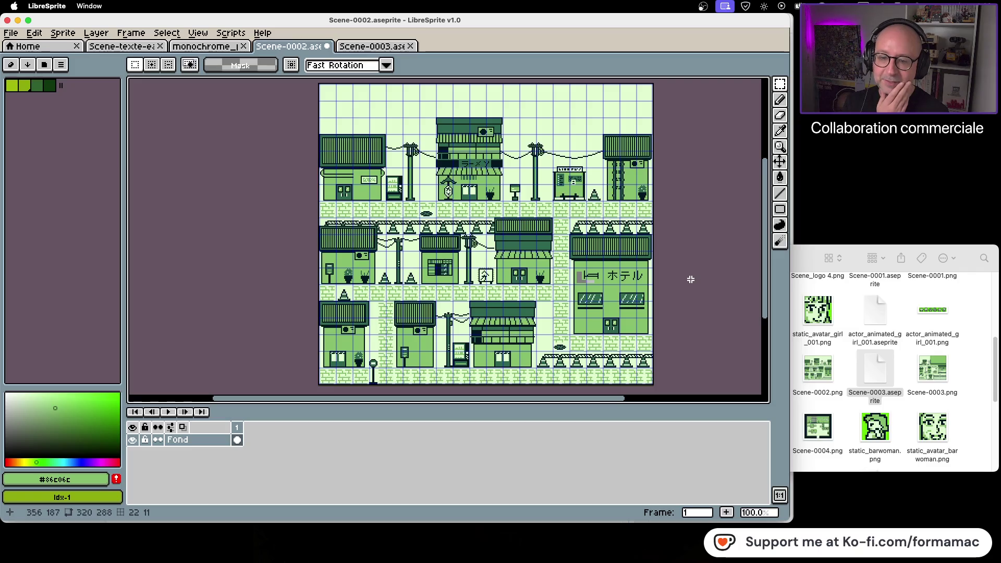
{"action": "scroll", "coordinate": [691, 279], "scroll_direction": "up", "scroll_amount": 2}
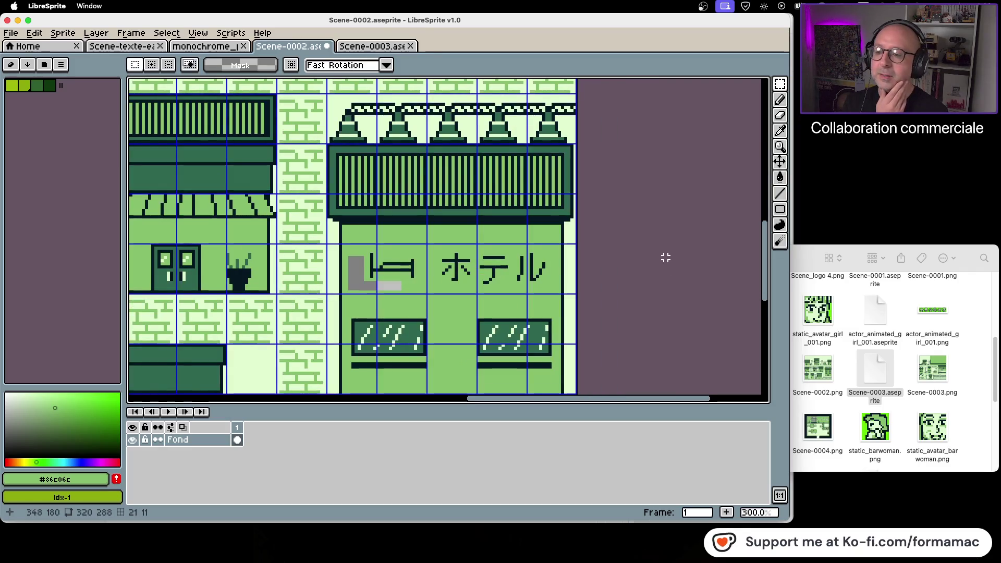
{"action": "left_click", "coordinate": [394, 51]}
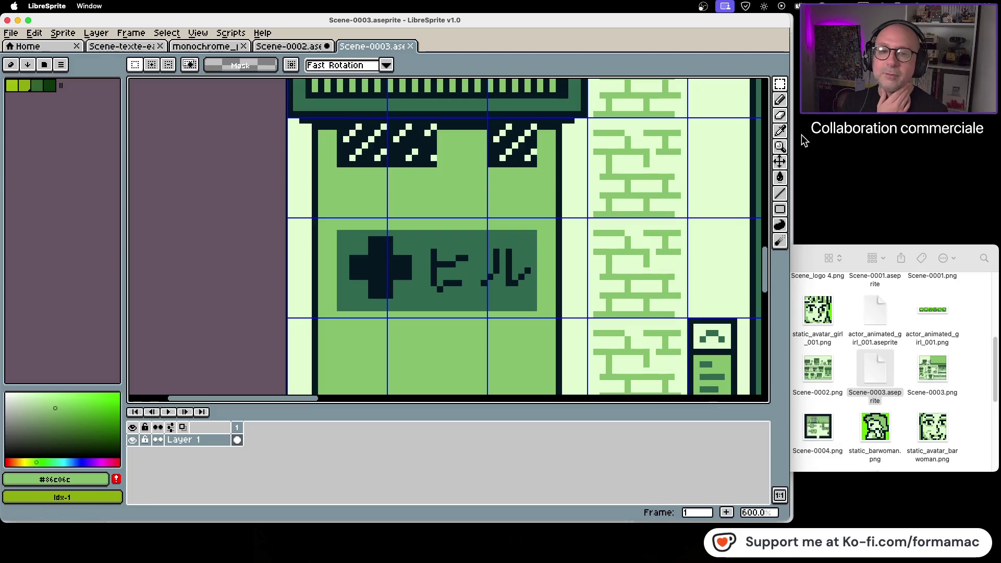
Sample Scene-0003's sign green and pencil a rectangle around the bed icon and ホテル in Scene-0002
{"action": "key", "text": "i"}
{"action": "left_click", "coordinate": [472, 241]}
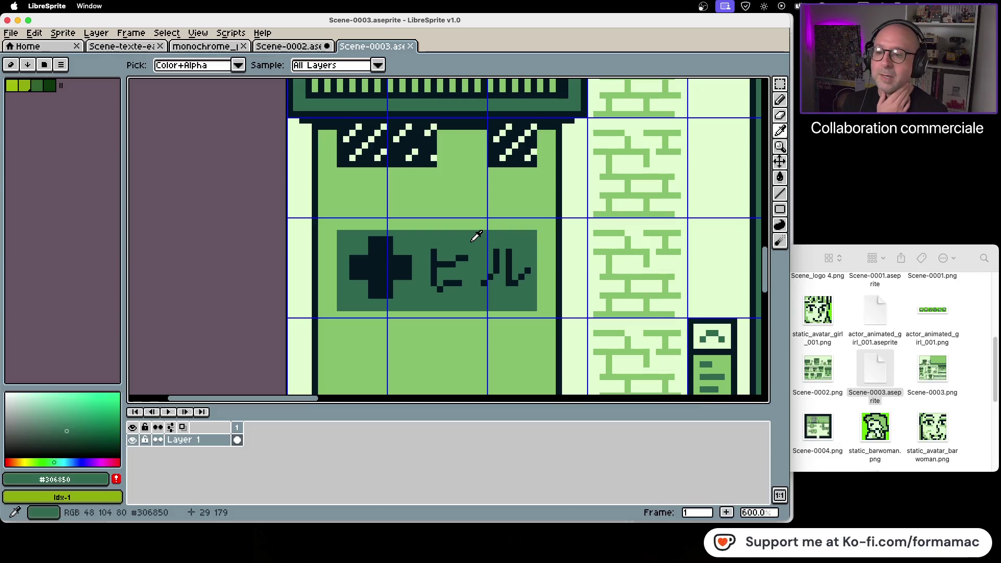
{"action": "left_click", "coordinate": [286, 49]}
{"action": "key", "text": "b"}
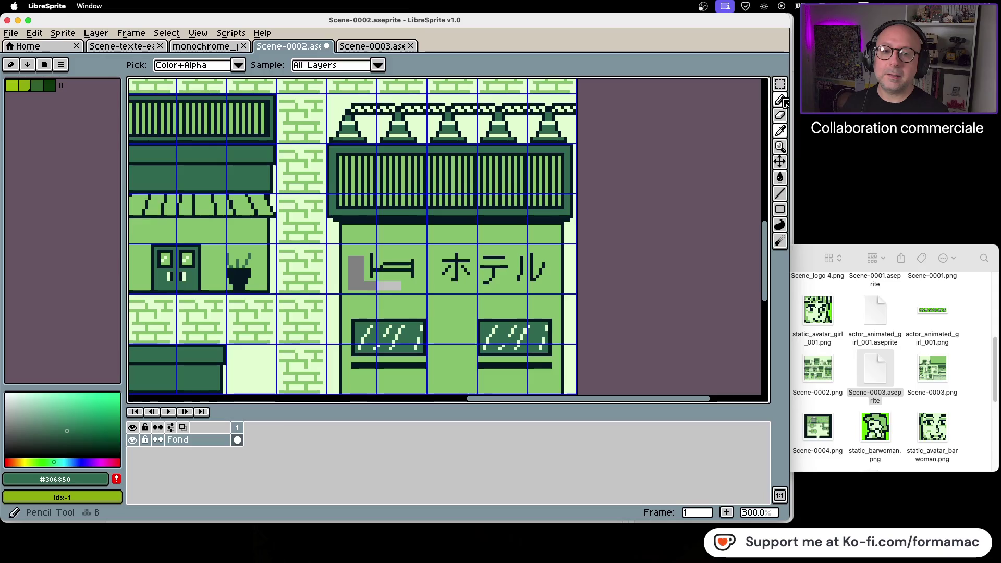
{"action": "scroll", "coordinate": [574, 241], "scroll_direction": "up", "scroll_amount": 1}
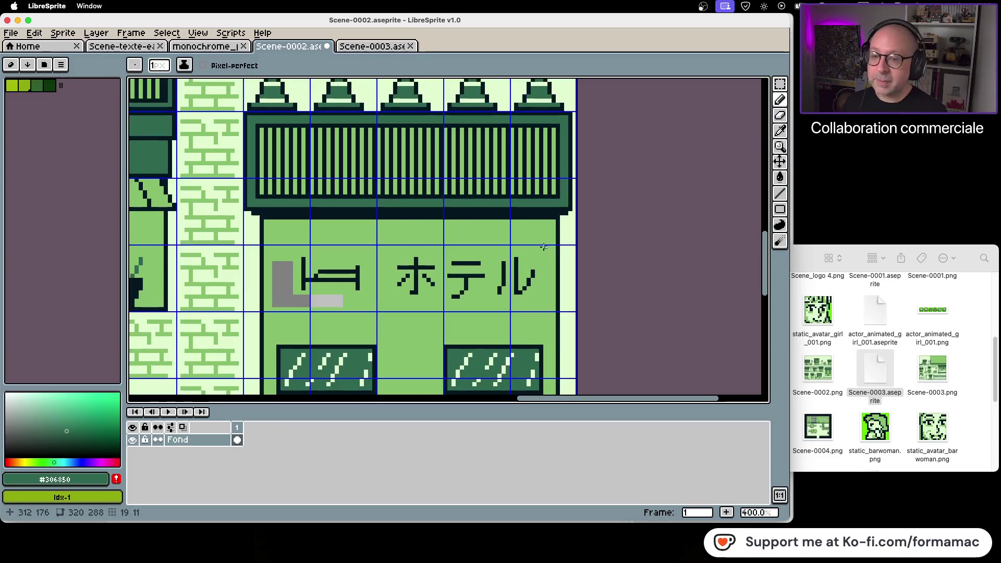
{"action": "left_click", "coordinate": [290, 246], "text": "shift"}
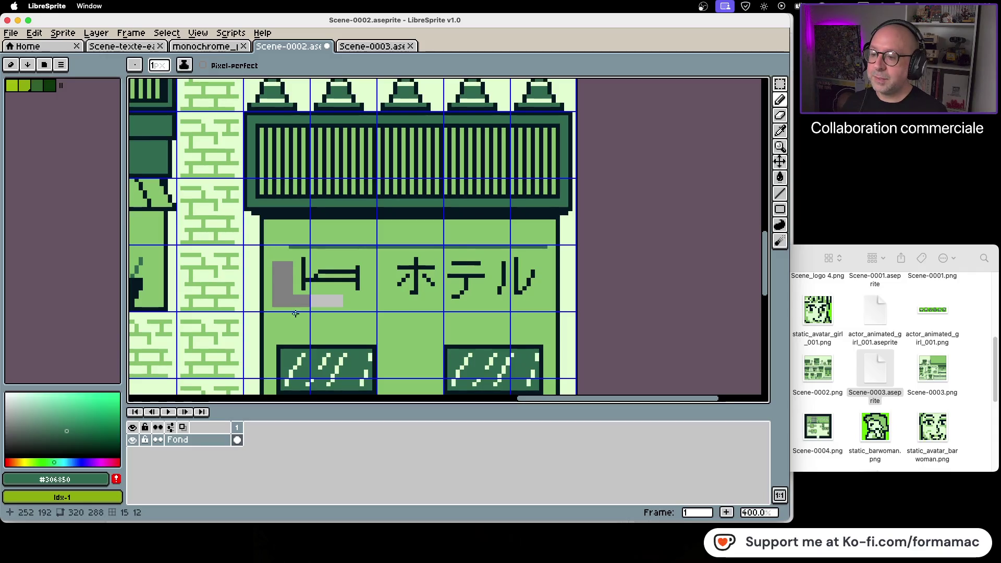
{"action": "left_click", "coordinate": [292, 303], "text": "shift"}
{"action": "left_click", "coordinate": [542, 302], "text": "shift"}
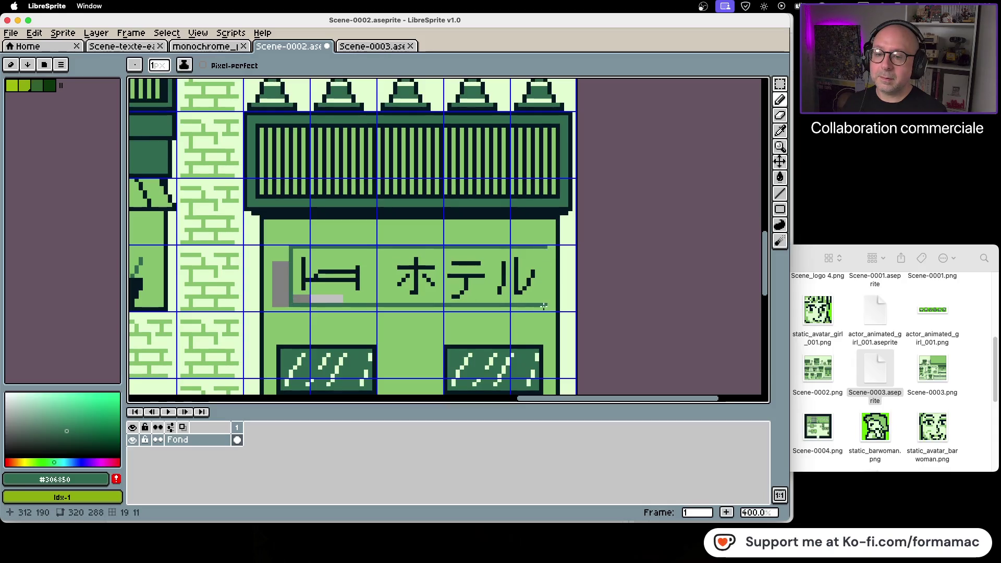
{"action": "left_click", "coordinate": [544, 250], "text": "shift"}
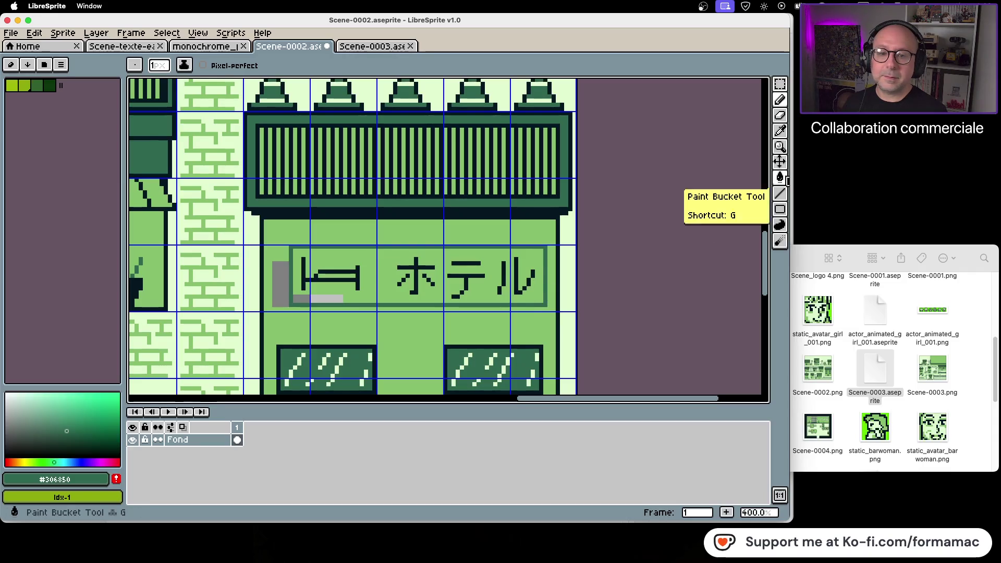
Bucket-fill the sign's interior and the grey bar under the bed with dark green
{"action": "left_click", "coordinate": [780, 177]}
{"action": "left_click", "coordinate": [529, 260]}
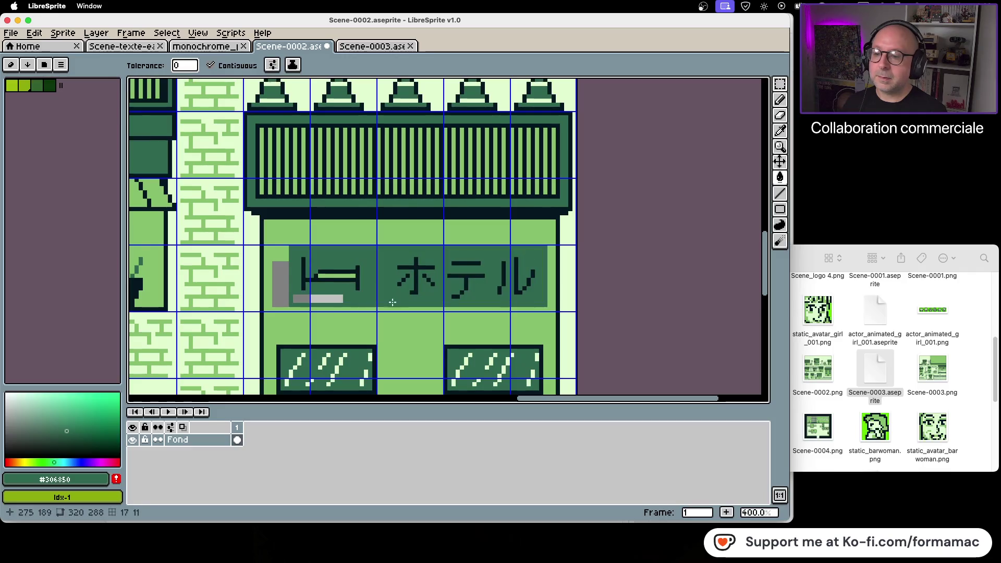
{"action": "left_click", "coordinate": [329, 298]}
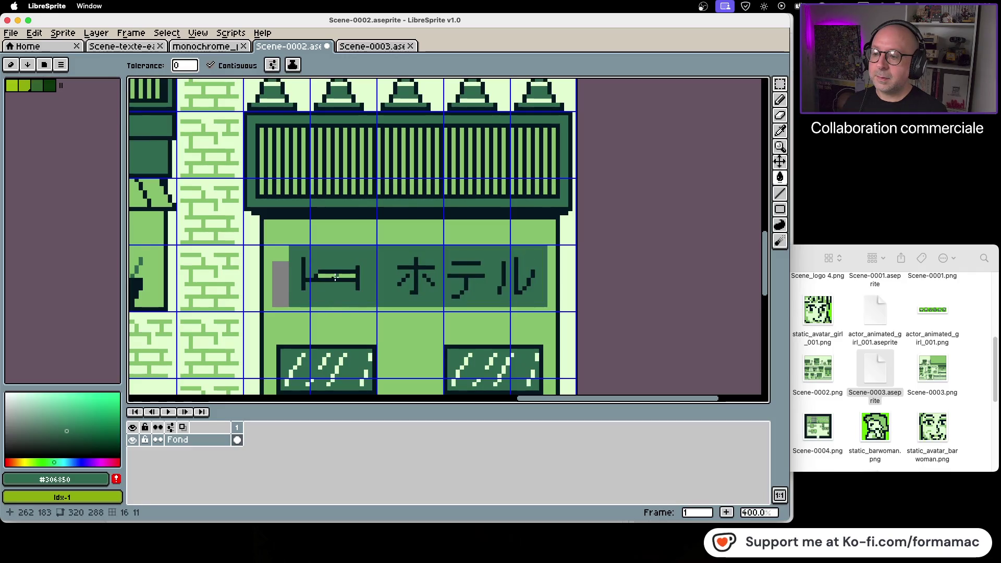
{"action": "scroll", "coordinate": [470, 301], "scroll_direction": "down", "scroll_amount": 2}
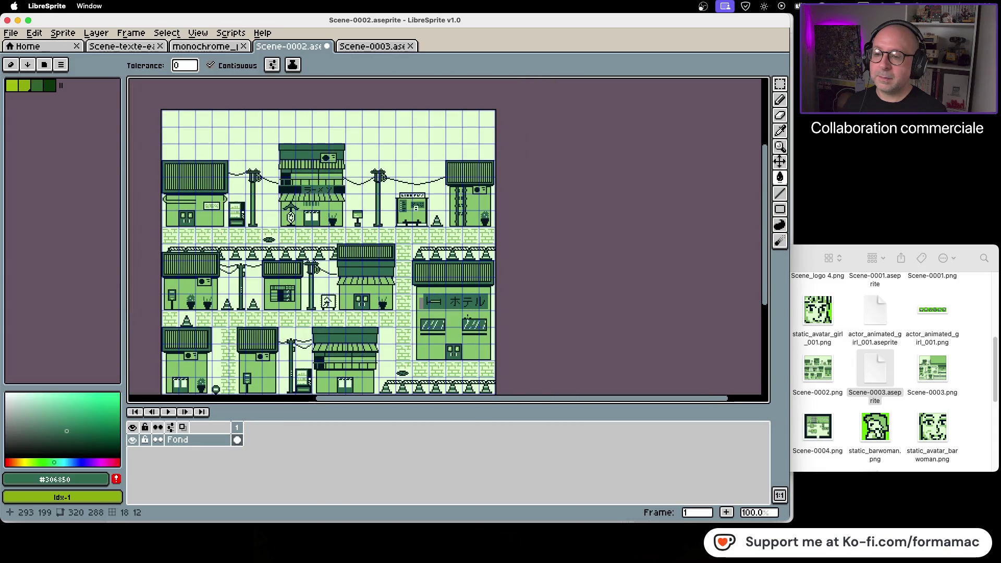
{"action": "scroll", "coordinate": [463, 322], "scroll_direction": "up", "scroll_amount": 1}
{"action": "scroll", "coordinate": [531, 315], "scroll_direction": "down", "scroll_amount": 1}
{"action": "scroll", "coordinate": [531, 314], "scroll_direction": "up", "scroll_amount": 1}
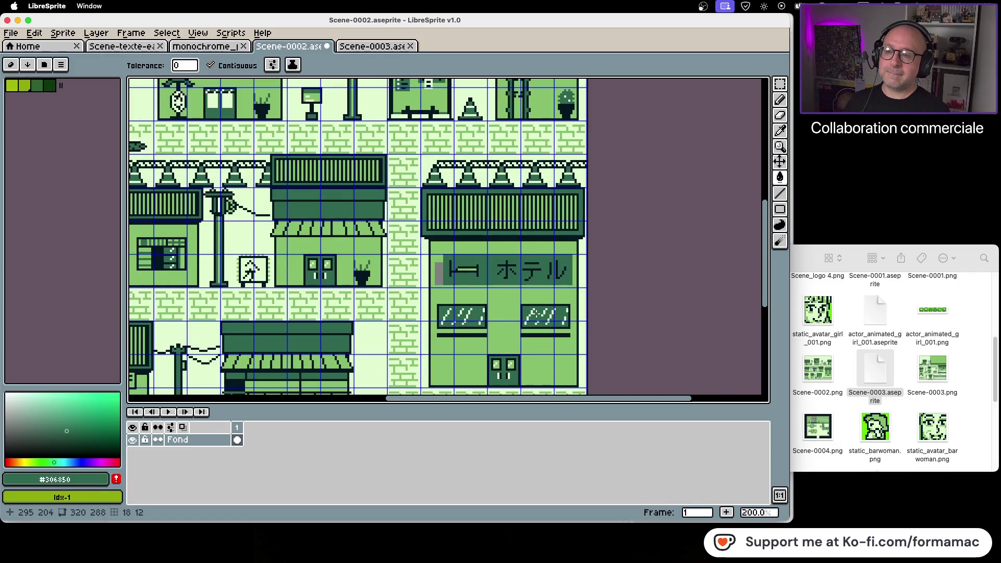
{"action": "scroll", "coordinate": [532, 314], "scroll_direction": "up", "scroll_amount": 1}
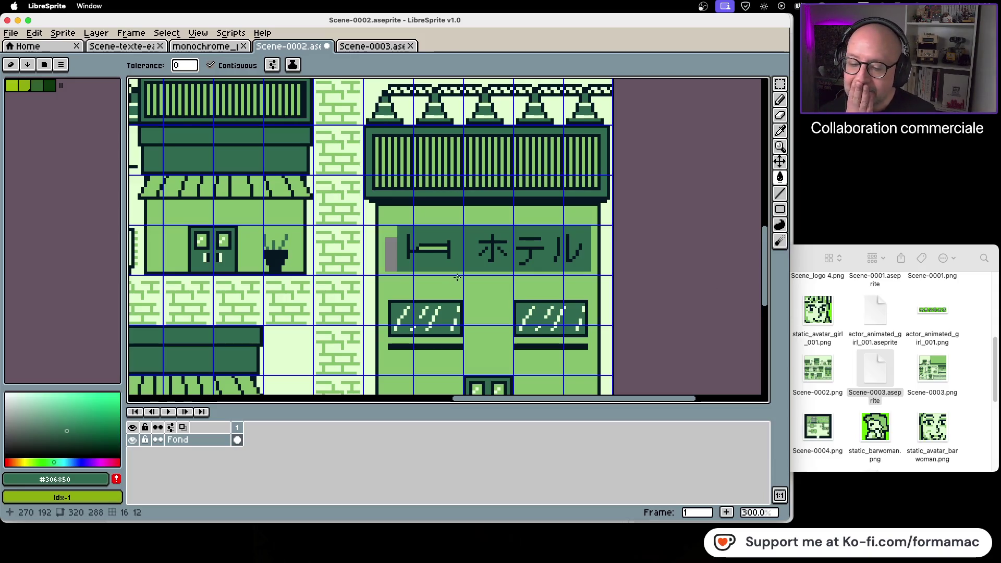
{"action": "scroll", "coordinate": [457, 277], "scroll_direction": "up", "scroll_amount": 2}
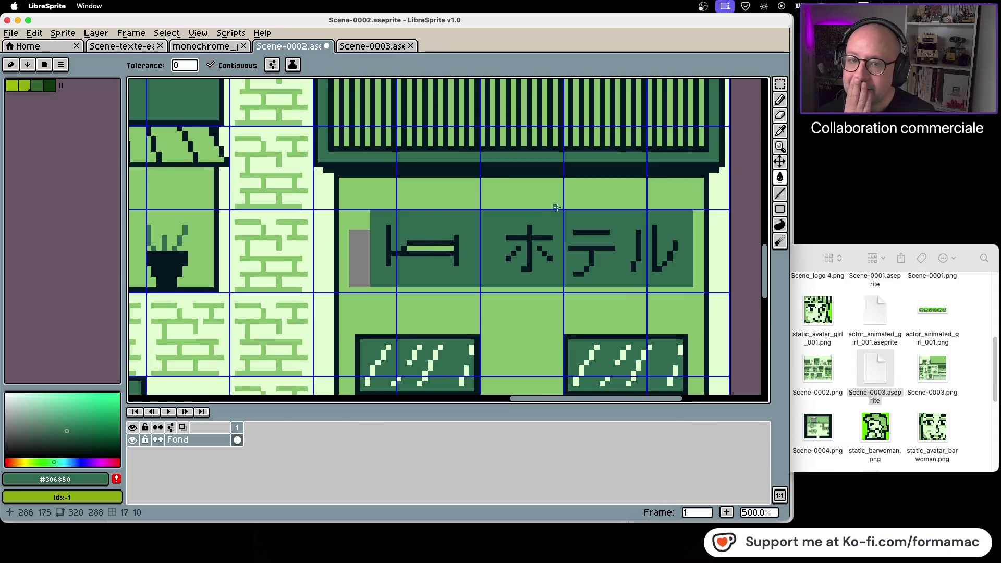
Sample the darkest colour from the ホテル lettering for the Pencil
{"action": "left_click", "coordinate": [780, 100]}
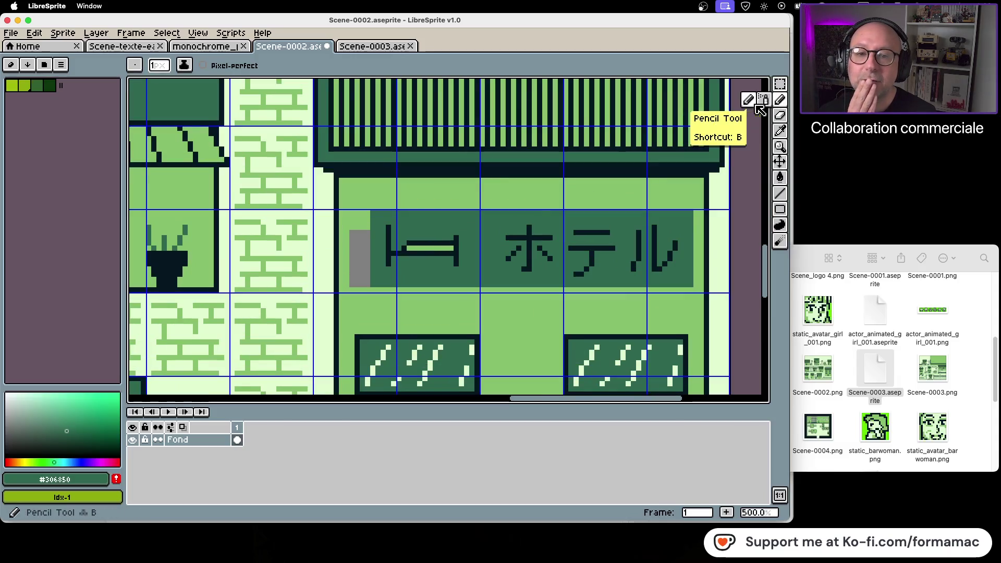
{"action": "left_click", "coordinate": [781, 137]}
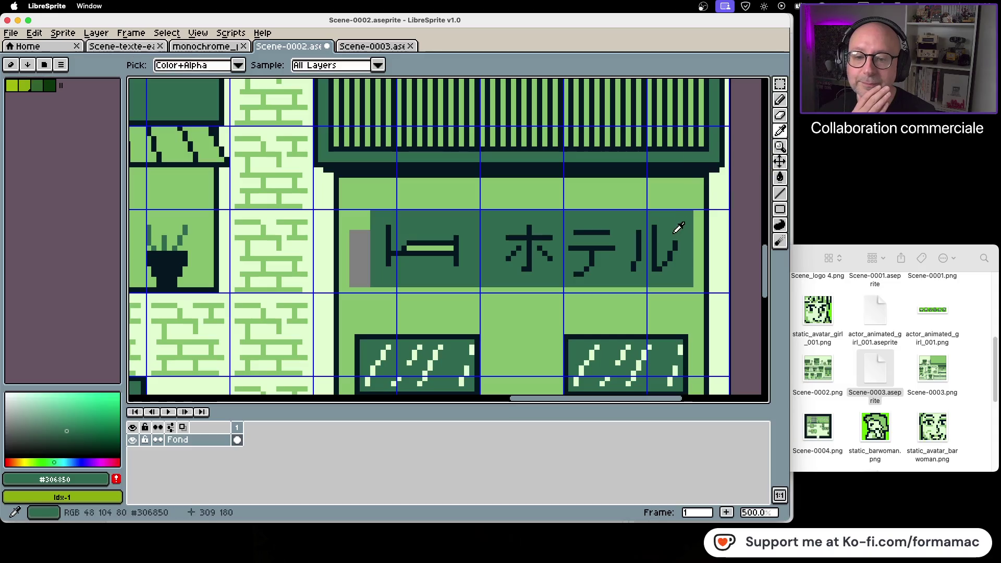
{"action": "left_click", "coordinate": [657, 232]}
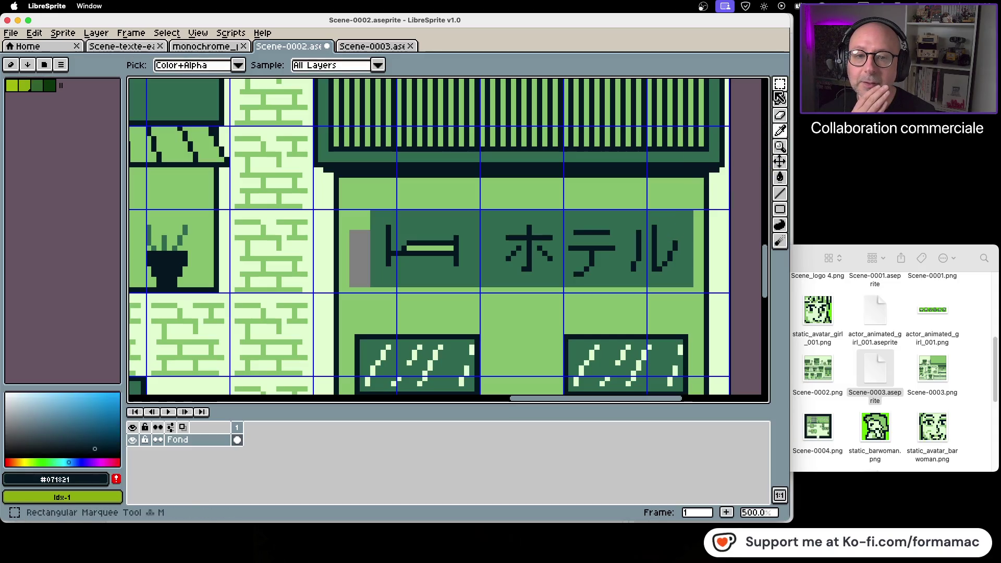
Thicken the bed icon's left and right posts in the darkest colour
{"action": "left_click", "coordinate": [780, 100]}
{"action": "scroll", "coordinate": [379, 229], "scroll_direction": "up", "scroll_amount": 1}
{"action": "scroll", "coordinate": [380, 229], "scroll_direction": "up", "scroll_amount": 1}
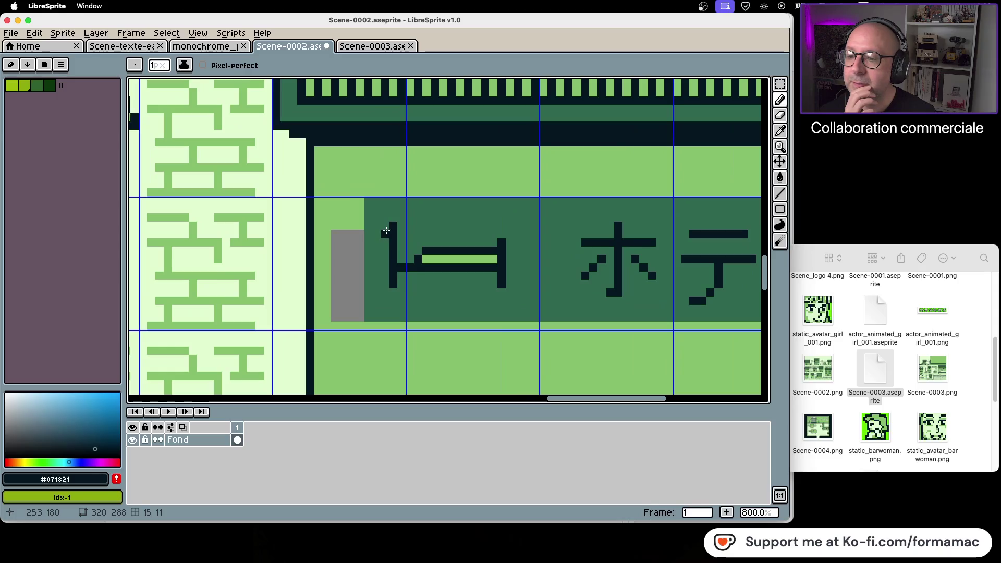
{"action": "left_click_drag", "start_coordinate": [387, 228], "coordinate": [385, 251]}
{"action": "mouse_move", "coordinate": [384, 286]}
{"action": "left_mouse_down"}
{"action": "mouse_move", "coordinate": [391, 276]}
{"action": "mouse_move", "coordinate": [484, 277]}
{"action": "left_mouse_up"}
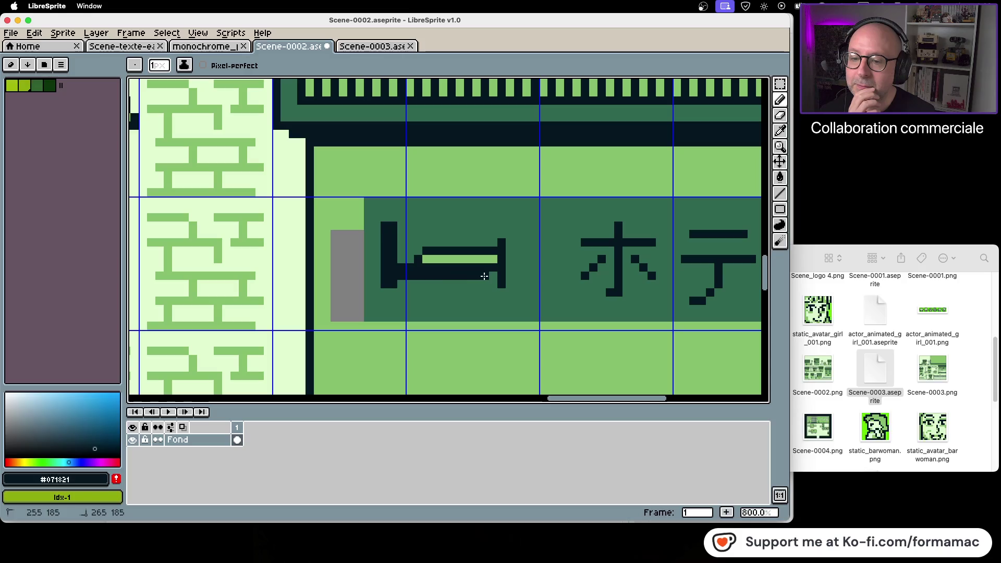
{"action": "left_click_drag", "start_coordinate": [508, 243], "coordinate": [507, 285]}
{"action": "left_click", "coordinate": [388, 292]}
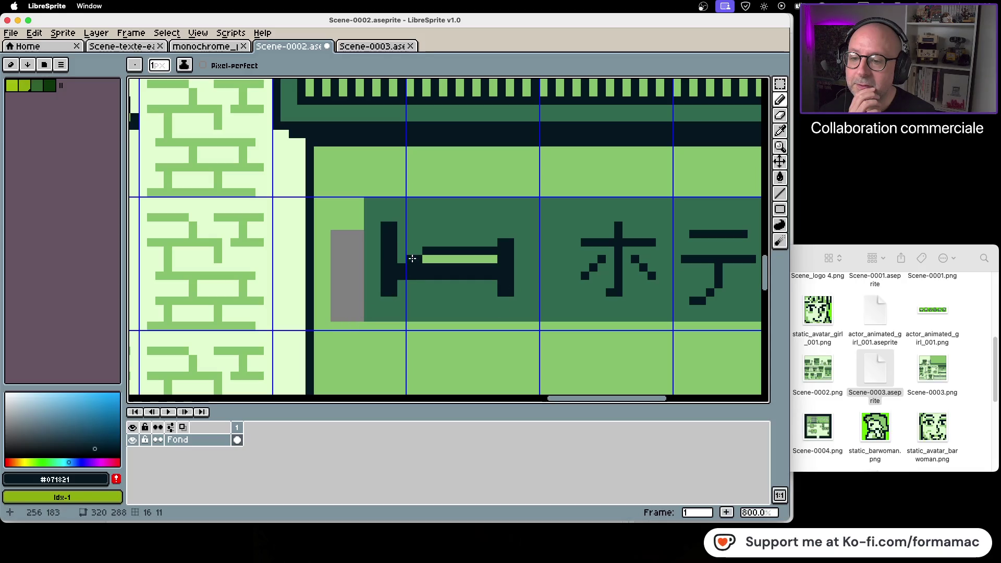
{"action": "scroll", "coordinate": [490, 245], "scroll_direction": "down", "scroll_amount": 3}
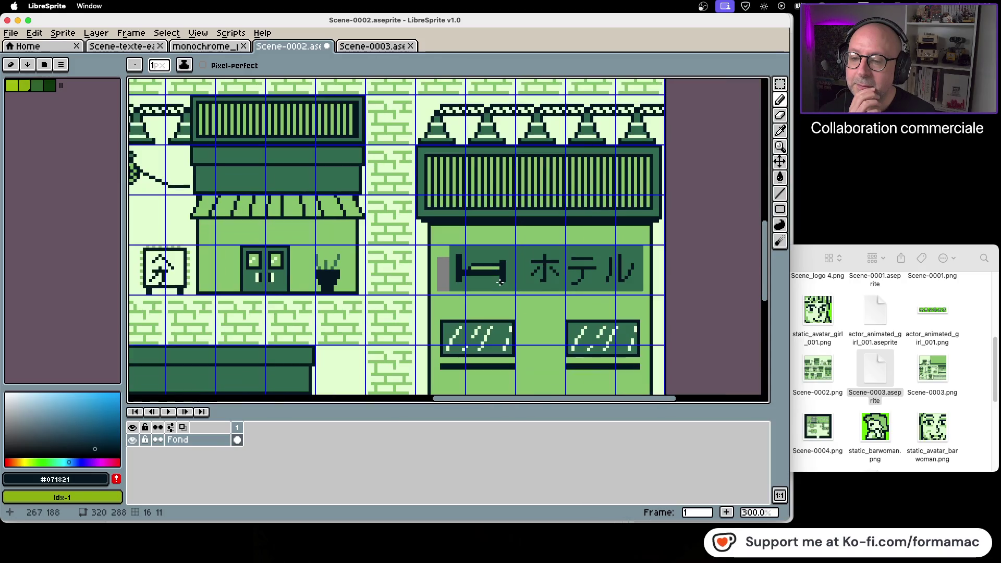
{"action": "scroll", "coordinate": [500, 282], "scroll_direction": "up", "scroll_amount": 3}
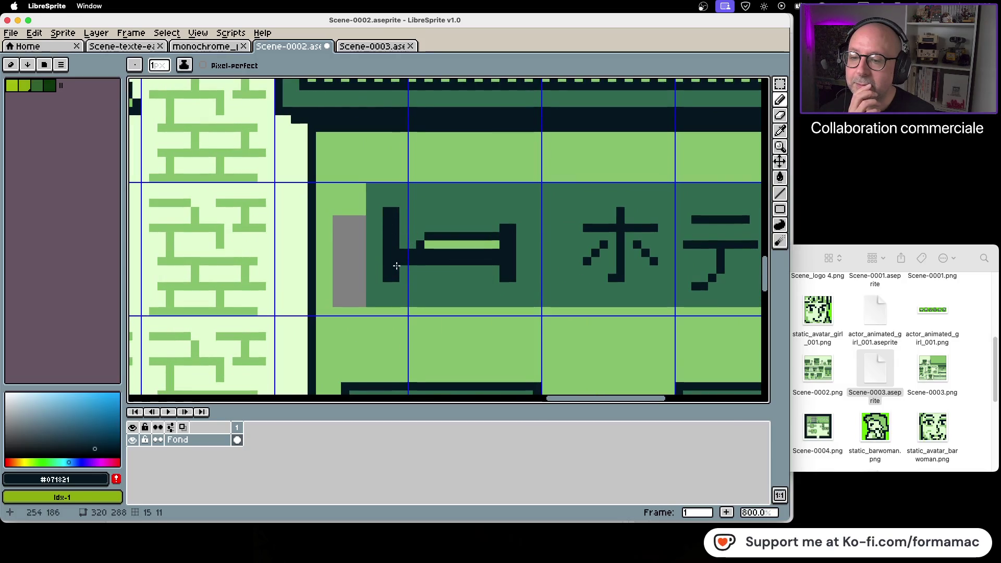
Select the bed's left post and move it two pixels right
{"action": "left_click", "coordinate": [780, 83]}
{"action": "mouse_move", "coordinate": [386, 209]}
{"action": "left_mouse_down"}
{"action": "mouse_move", "coordinate": [386, 239]}
{"action": "mouse_move", "coordinate": [411, 285]}
{"action": "mouse_move", "coordinate": [413, 275]}
{"action": "left_mouse_up"}
{"action": "left_click", "coordinate": [398, 275]}
{"action": "left_click", "coordinate": [424, 277]}
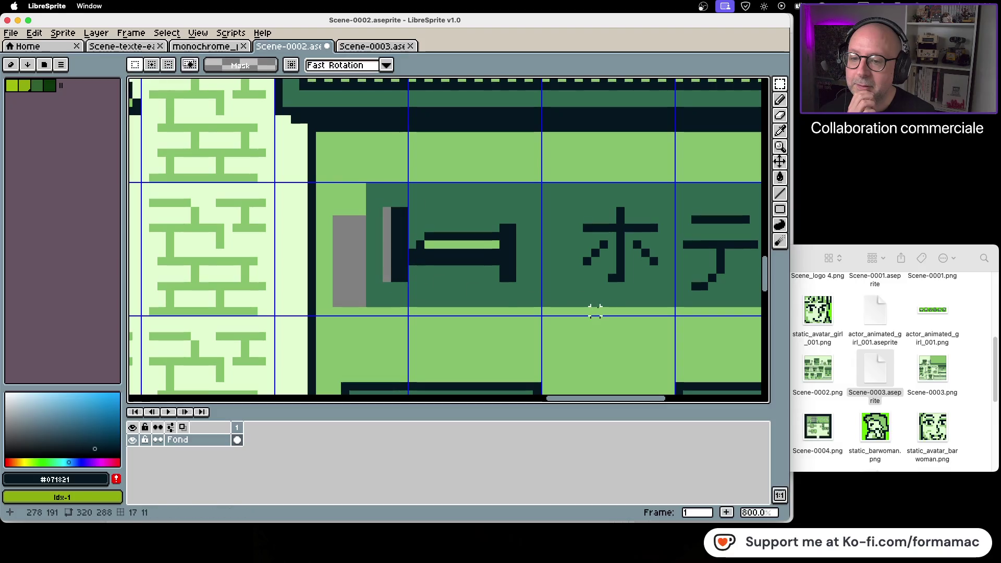
{"action": "scroll", "coordinate": [544, 294], "scroll_direction": "down", "scroll_amount": 3}
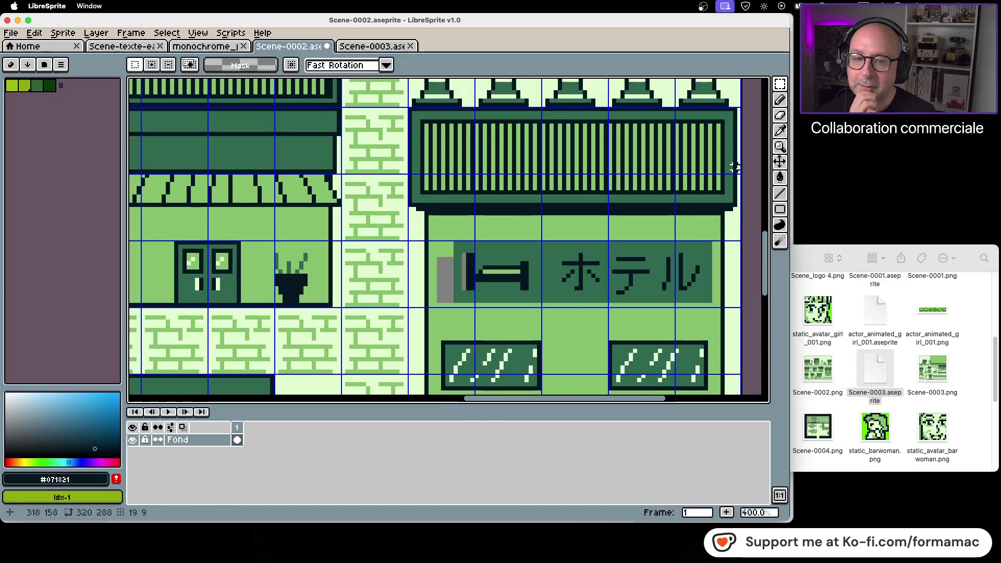
{"action": "left_click", "coordinate": [780, 130]}
Sample the facade's light green and fill the grey bar beside the sign with it
{"action": "left_click", "coordinate": [730, 217]}
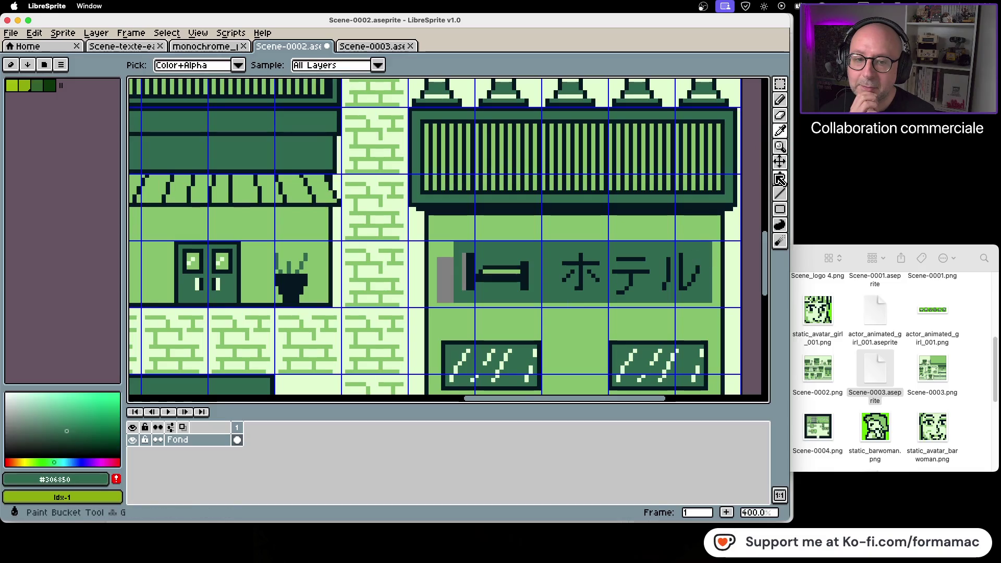
{"action": "left_click", "coordinate": [779, 177]}
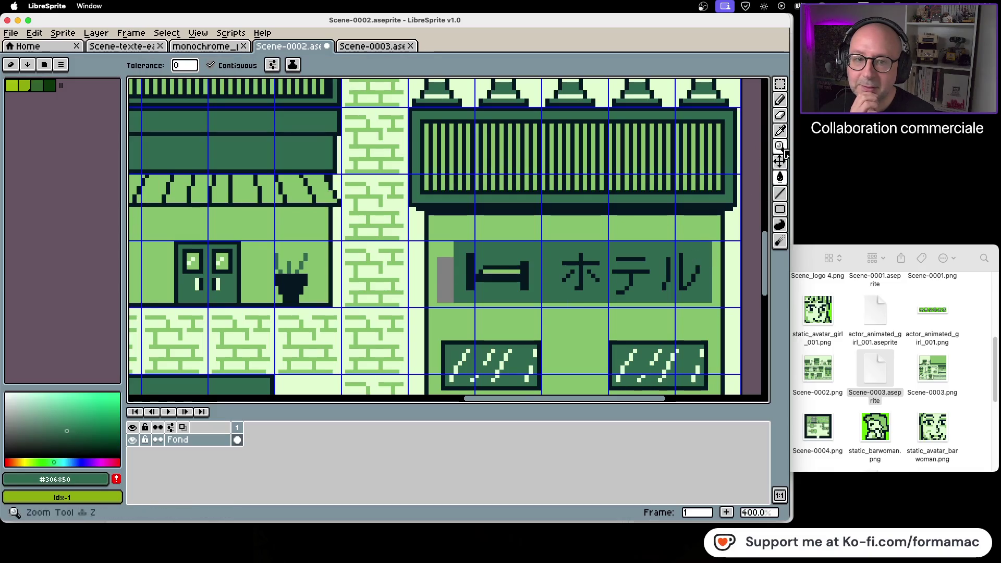
{"action": "left_click", "coordinate": [781, 130]}
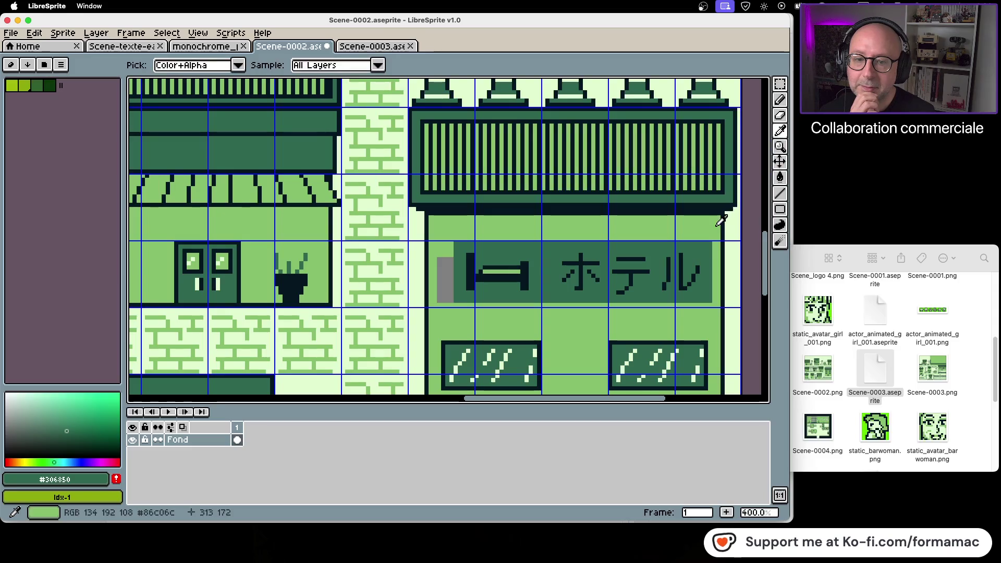
{"action": "left_click", "coordinate": [719, 217]}
{"action": "left_click", "coordinate": [779, 177]}
{"action": "left_click", "coordinate": [446, 280]}
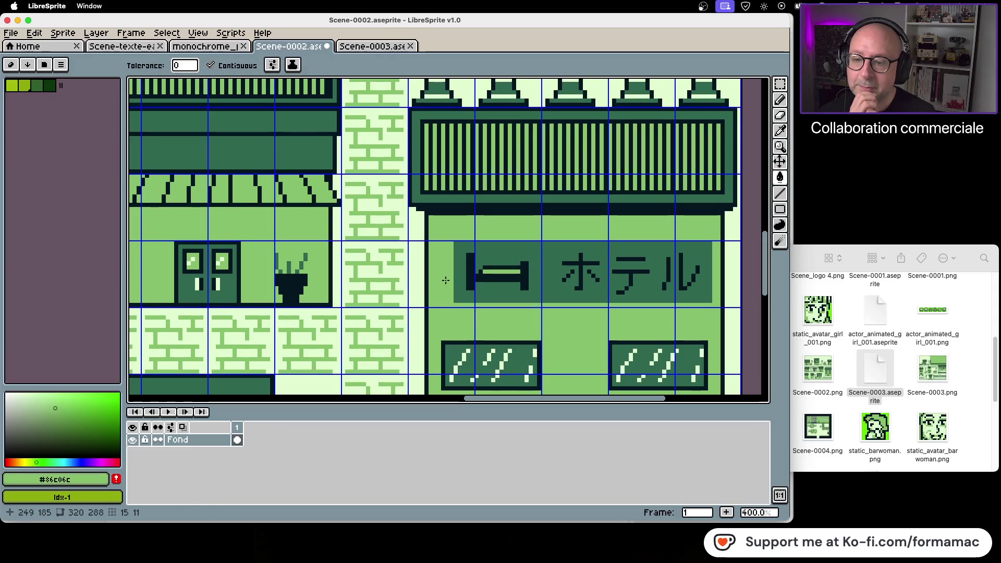
Nudge the whole hotel sign leftward and refill the exposed grey strip with light green
{"action": "left_click", "coordinate": [779, 84]}
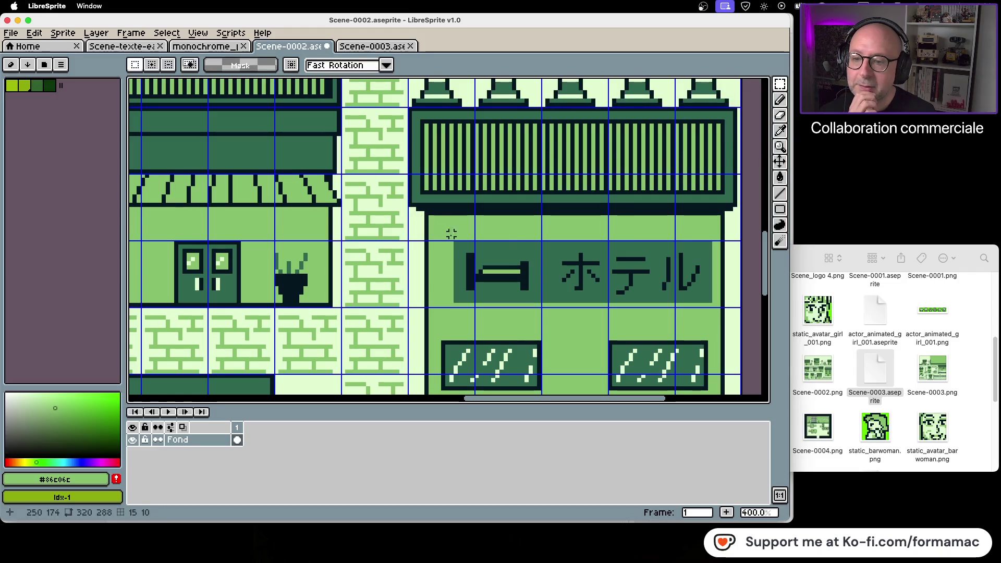
{"action": "mouse_move", "coordinate": [459, 241]}
{"action": "left_mouse_down"}
{"action": "mouse_move", "coordinate": [474, 297]}
{"action": "mouse_move", "coordinate": [709, 296]}
{"action": "mouse_move", "coordinate": [714, 305]}
{"action": "left_mouse_up"}
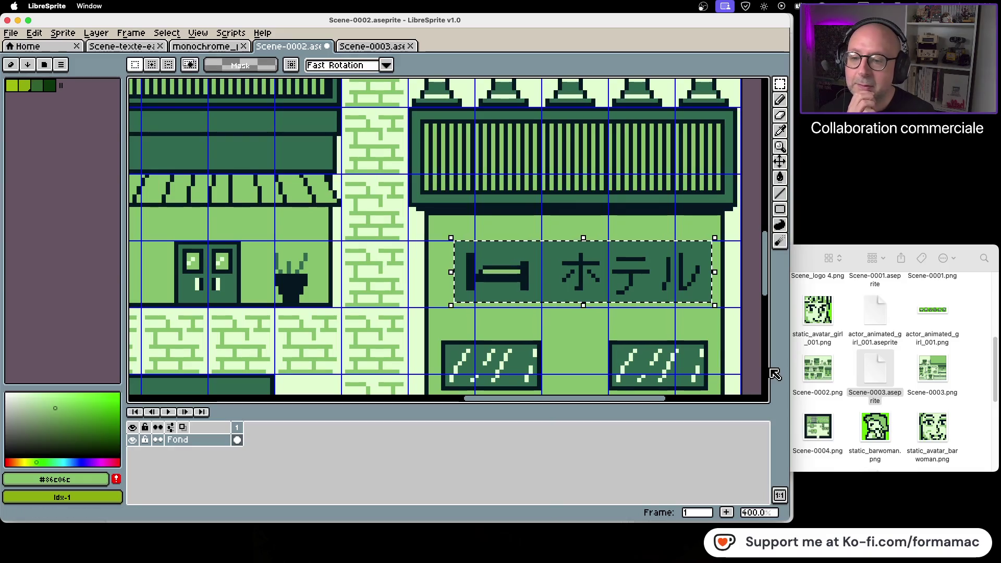
{"action": "key", "text": "Left"}
{"action": "key", "text": "Left"}
{"action": "key", "text": "Left"}
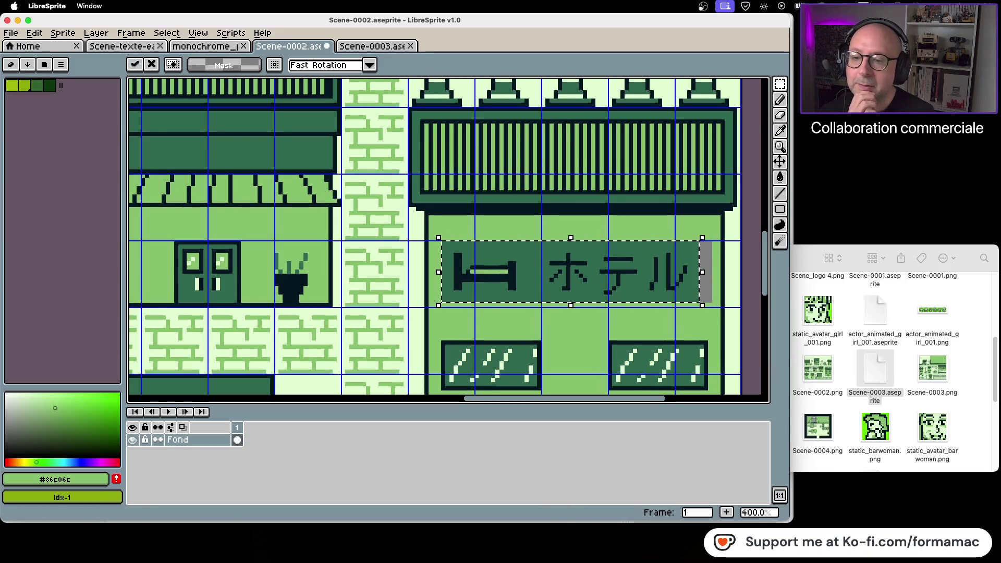
{"action": "key", "text": "Right"}
{"action": "key", "text": "Right"}
{"action": "left_click", "coordinate": [737, 331]}
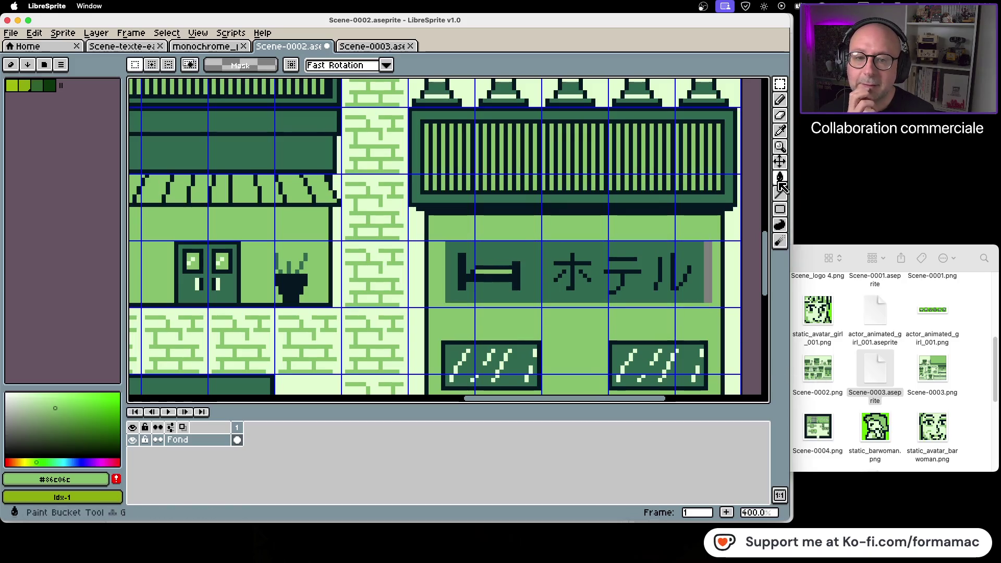
{"action": "left_click", "coordinate": [780, 132]}
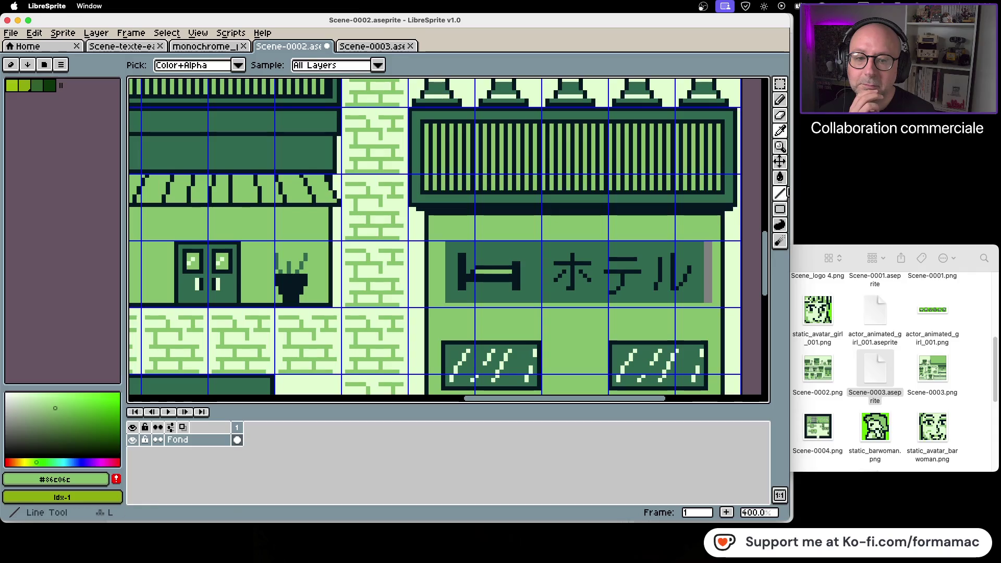
{"action": "left_click", "coordinate": [780, 225]}
{"action": "left_click", "coordinate": [708, 297]}
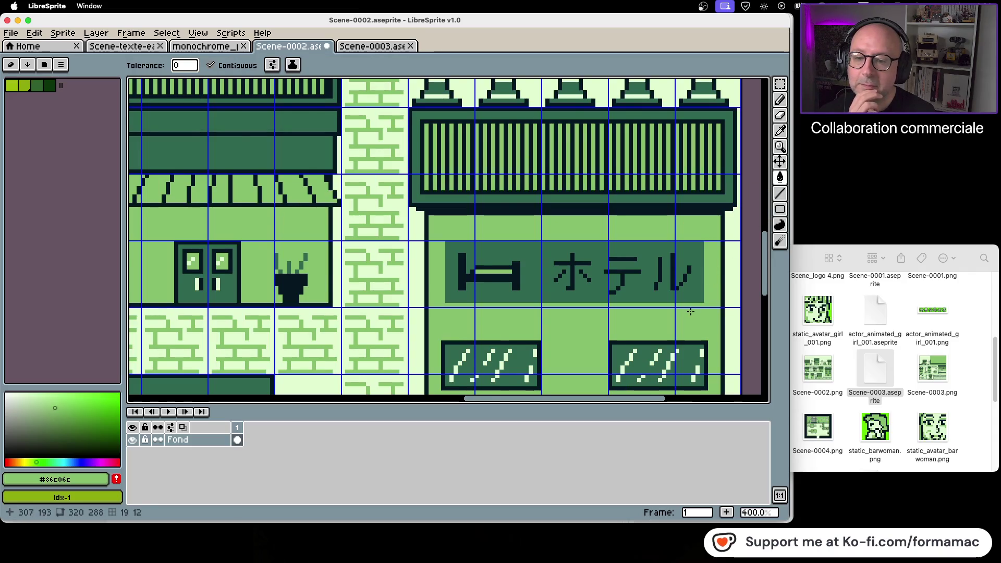
{"action": "scroll", "coordinate": [690, 311], "scroll_direction": "down", "scroll_amount": 3}
Save the town scene with the finished ホテル sign to Scene-0002.aseprite
{"action": "left_click_drag", "start_coordinate": [692, 311], "coordinate": [693, 282]}
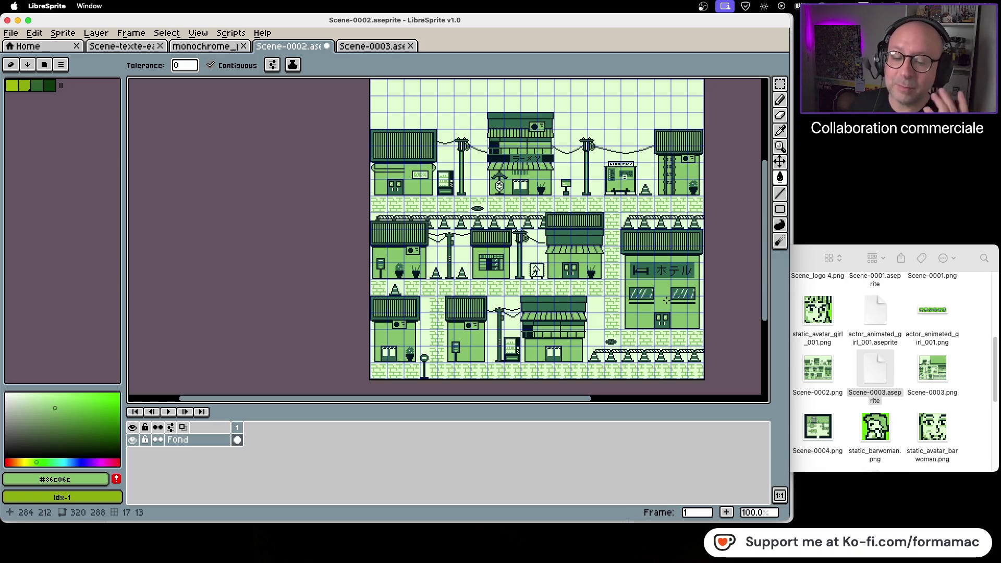
{"action": "key", "text": "ctrl+s"}
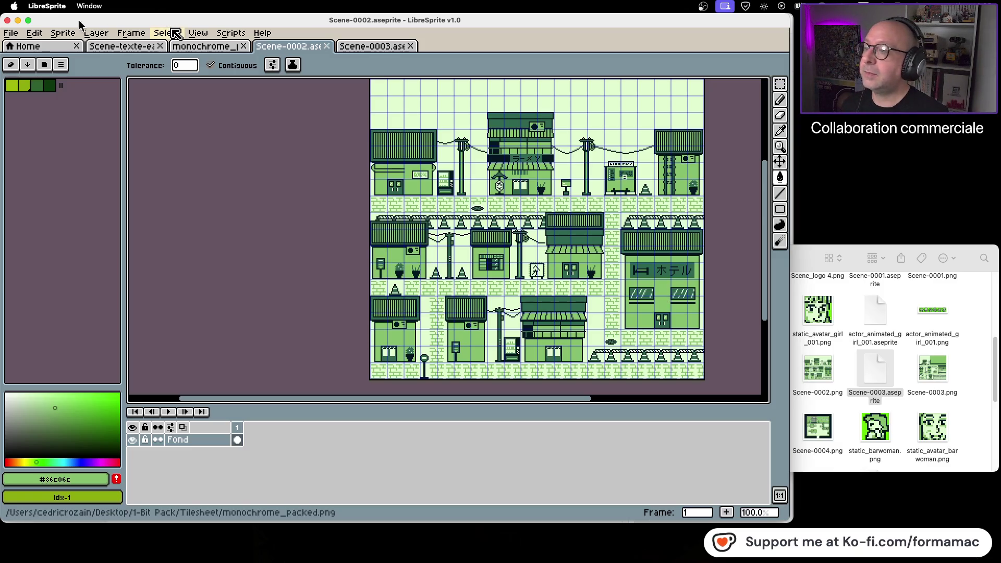
{"action": "left_click", "coordinate": [11, 33]}
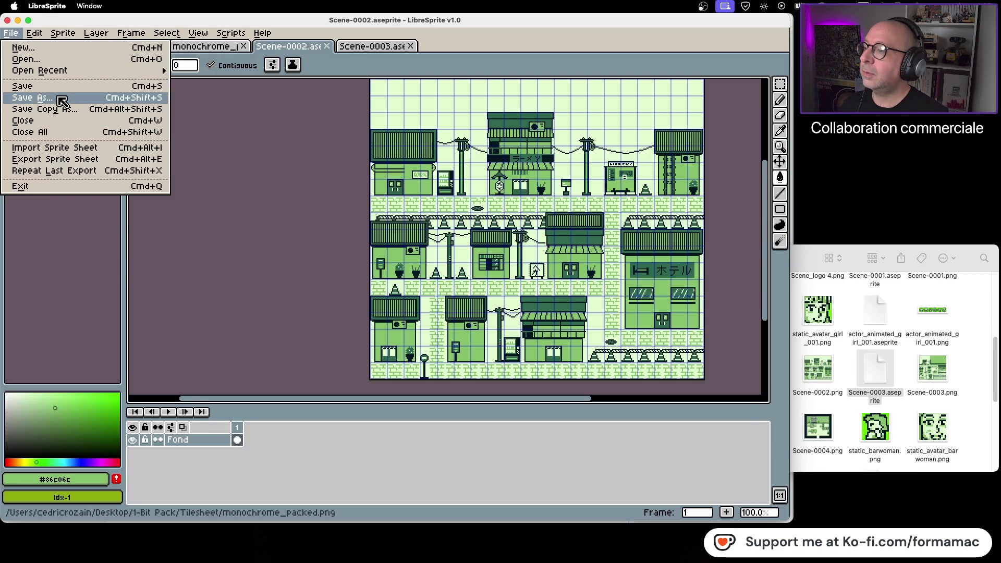
Export the scene as png to Scene-0002.png, overwrite the old file, and select it in Finder
{"action": "left_click", "coordinate": [63, 98]}
{"action": "left_click", "coordinate": [179, 480]}
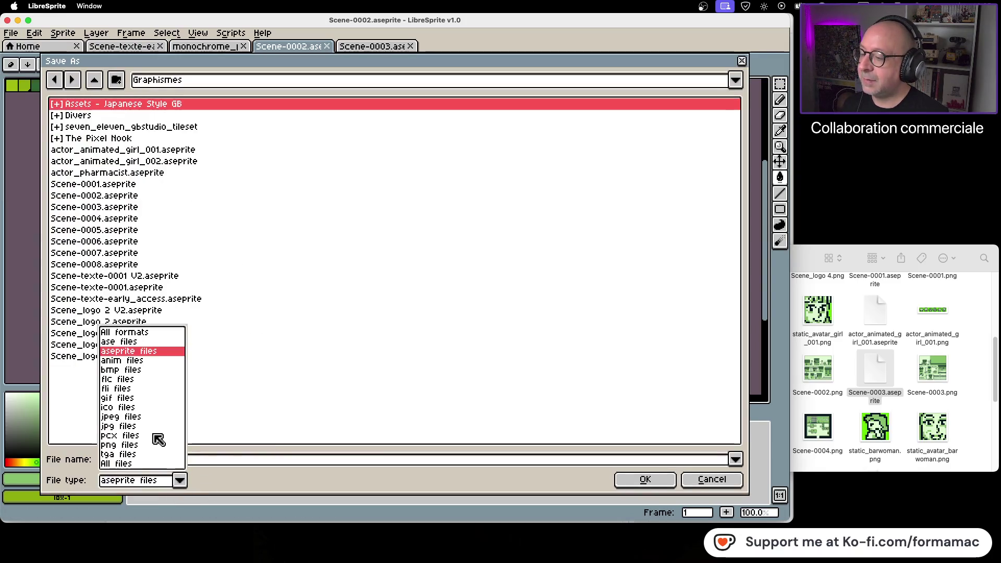
{"action": "left_click", "coordinate": [157, 445]}
{"action": "left_click", "coordinate": [645, 479]}
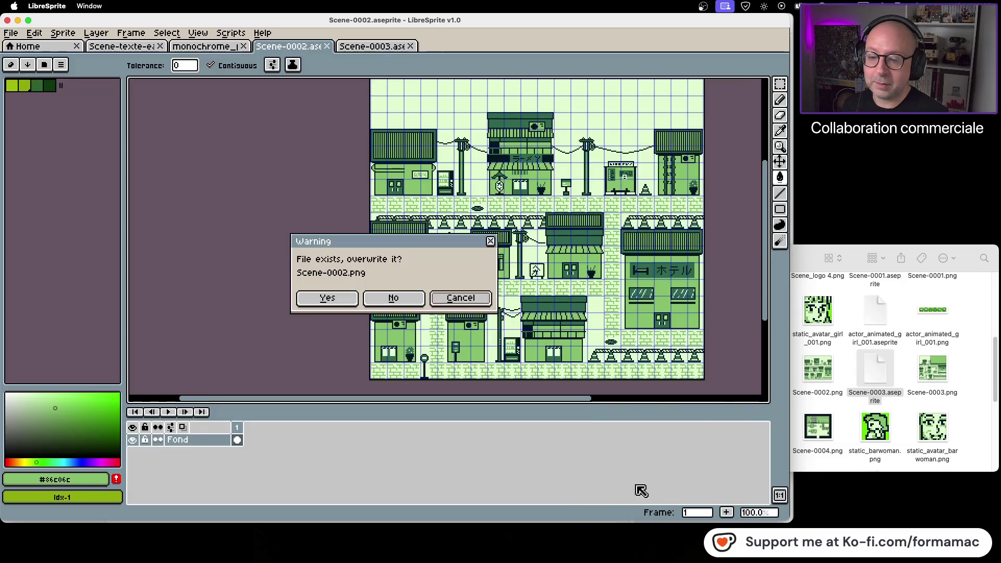
{"action": "left_click", "coordinate": [344, 297]}
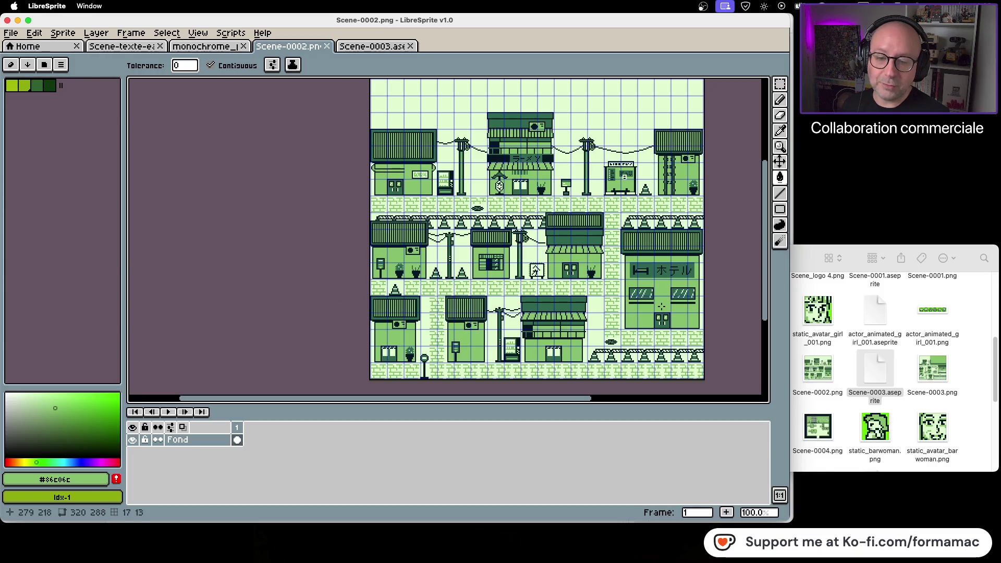
{"action": "left_click", "coordinate": [951, 400]}
{"action": "left_click", "coordinate": [817, 377]}
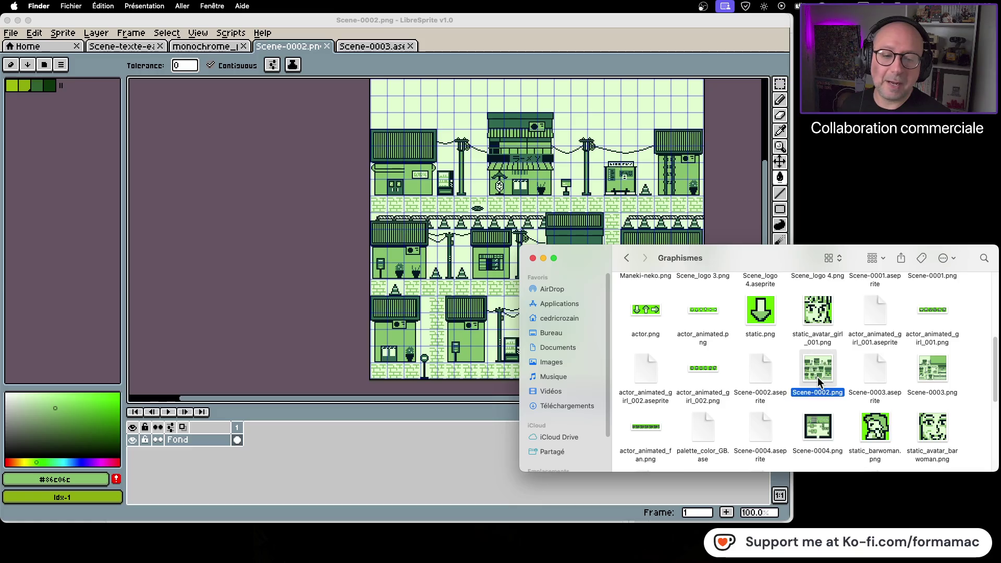
Paste the new Scene-0002.png into Kotowaza/assets/backgrounds, replacing the older copy
{"action": "left_click", "coordinate": [627, 258]}
{"action": "double_click", "coordinate": [827, 295]}
{"action": "double_click", "coordinate": [654, 304]}
{"action": "double_click", "coordinate": [714, 302]}
{"action": "key", "text": "super+v"}
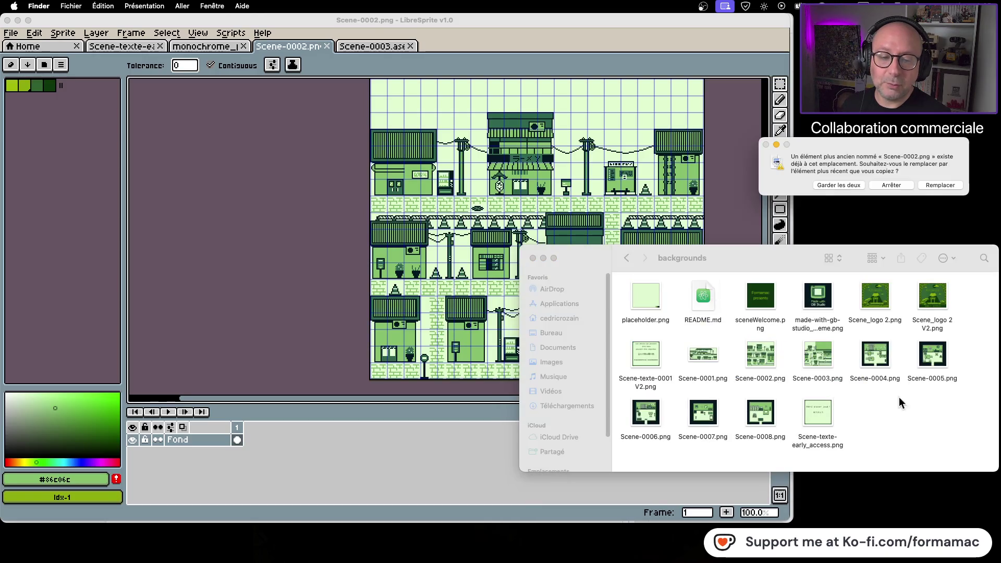
{"action": "left_click", "coordinate": [931, 188]}
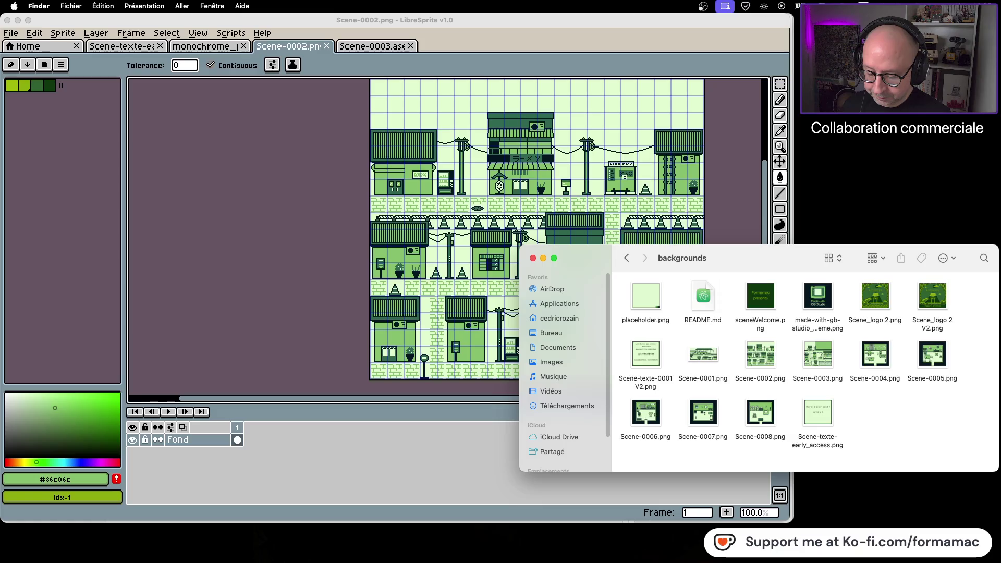
{"action": "key", "text": "super+Tab"}
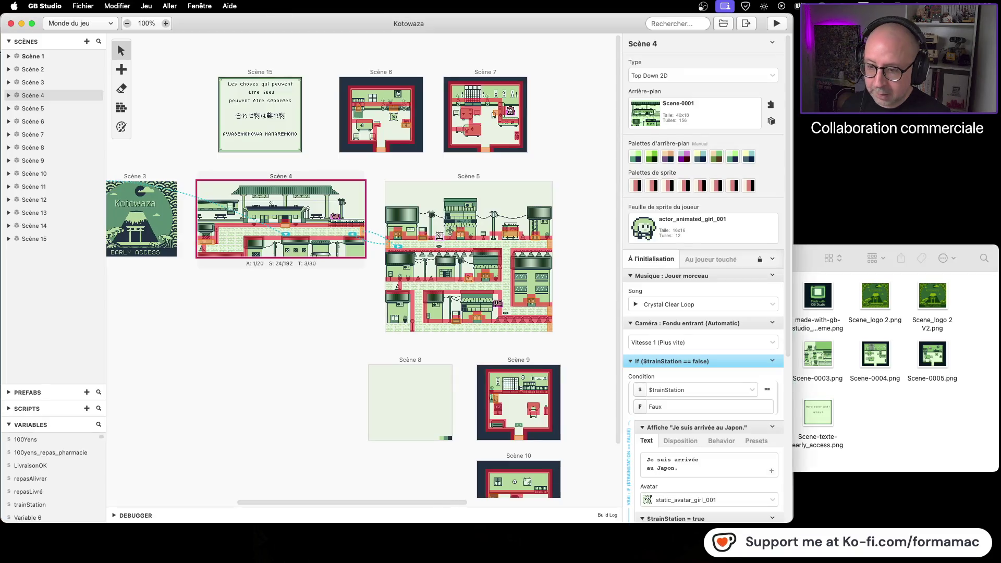
Save and close the GB Studio project, then reopen Kotowaza.gbsproj from Finder
{"action": "left_click", "coordinate": [234, 298]}
{"action": "key", "text": "super+s"}
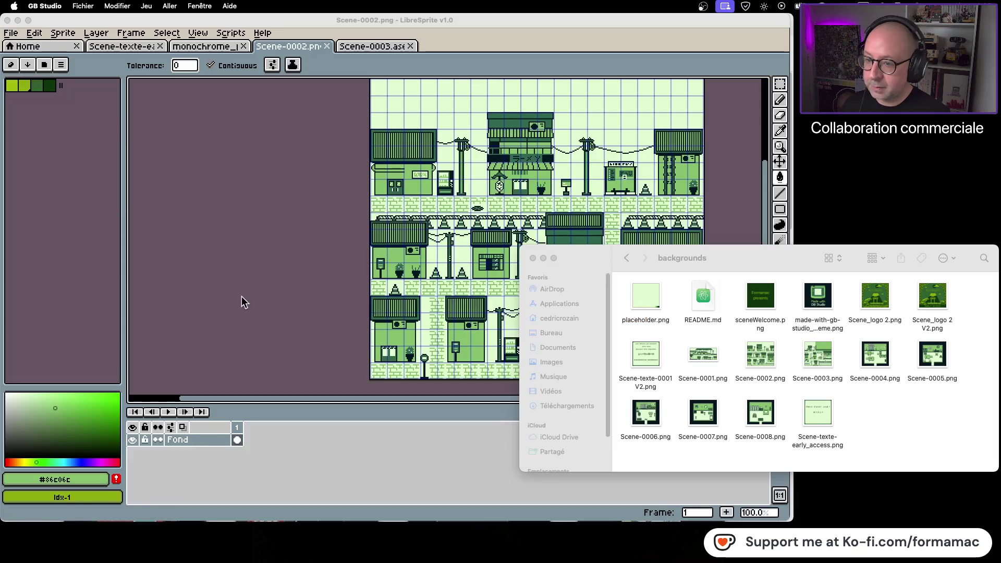
{"action": "key", "text": "super+m"}
{"action": "left_click", "coordinate": [618, 261]}
{"action": "double_click", "coordinate": [702, 295]}
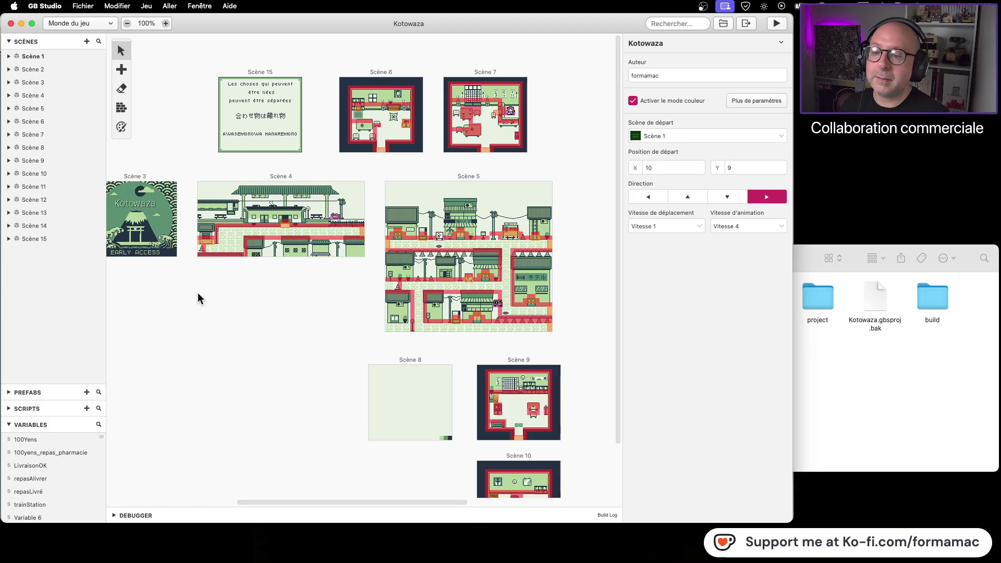
Select Scène 5 to confirm its background is Scene-0002 (40×36, 250 tiles)
{"action": "scroll", "coordinate": [237, 279], "scroll_direction": "right", "scroll_amount": 5}
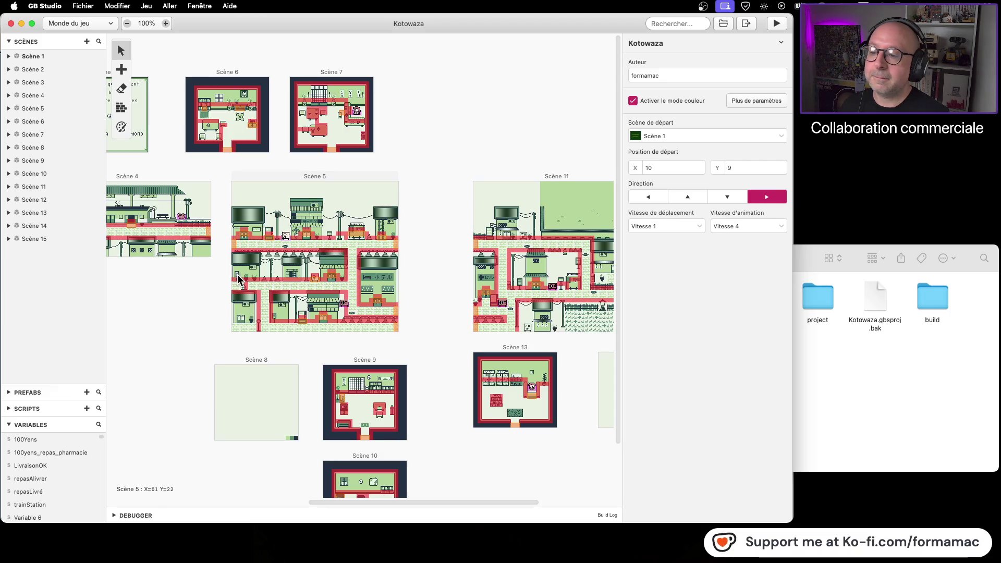
{"action": "scroll", "coordinate": [237, 279], "scroll_direction": "left", "scroll_amount": 10}
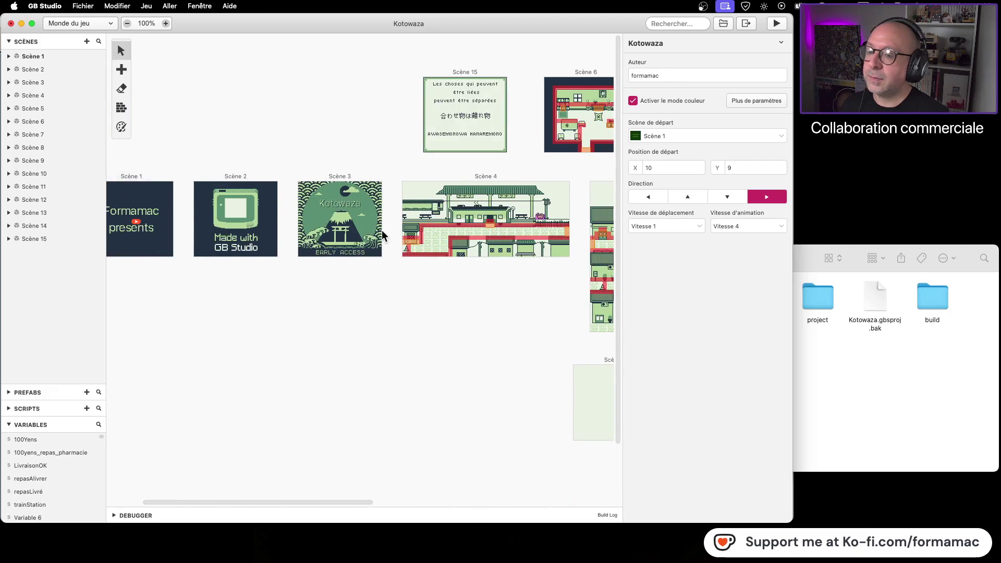
{"action": "left_click", "coordinate": [417, 240]}
{"action": "scroll", "coordinate": [458, 339], "scroll_direction": "right", "scroll_amount": 1}
{"action": "scroll", "coordinate": [458, 339], "scroll_direction": "right", "scroll_amount": 9}
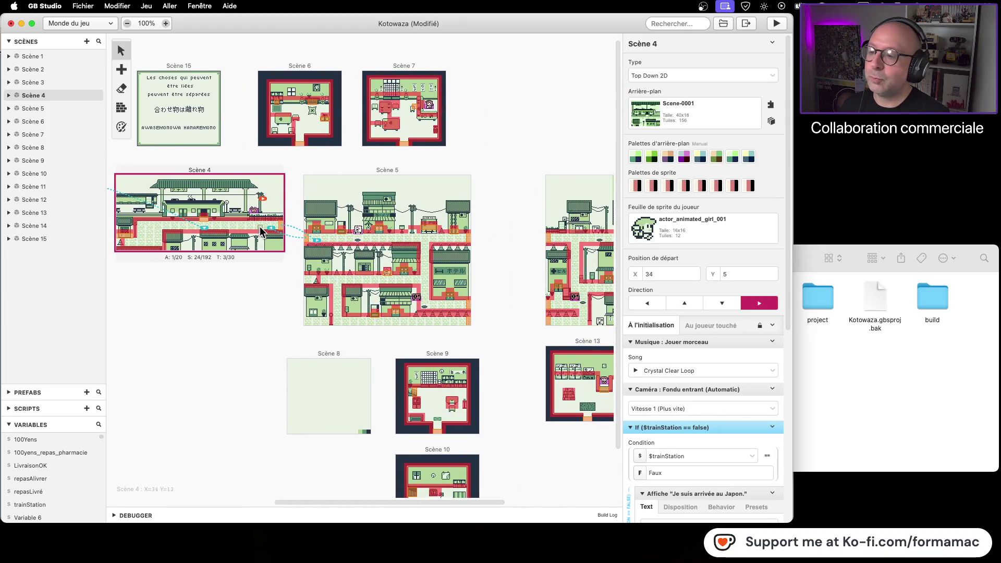
{"action": "left_click", "coordinate": [440, 309]}
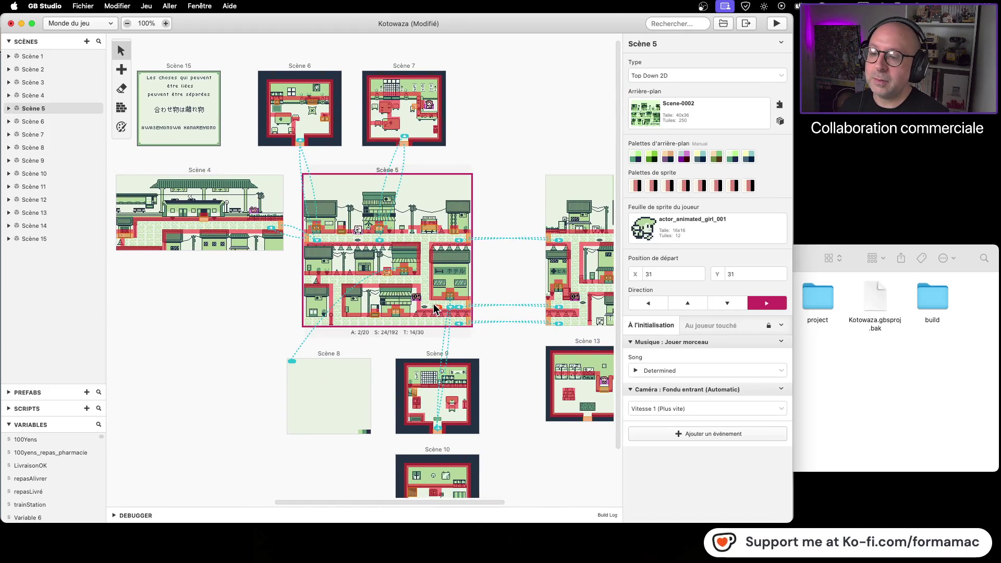
Move Scène 5's player start beside the hotel and walk the character down and right
{"action": "left_click_drag", "start_coordinate": [433, 303], "coordinate": [421, 279]}
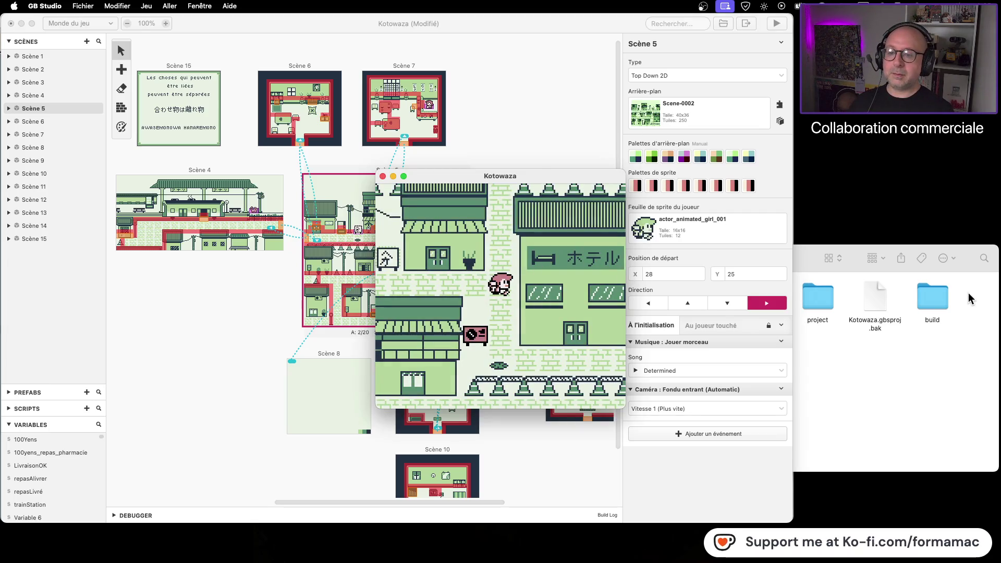
{"action": "key", "text": "Down"}
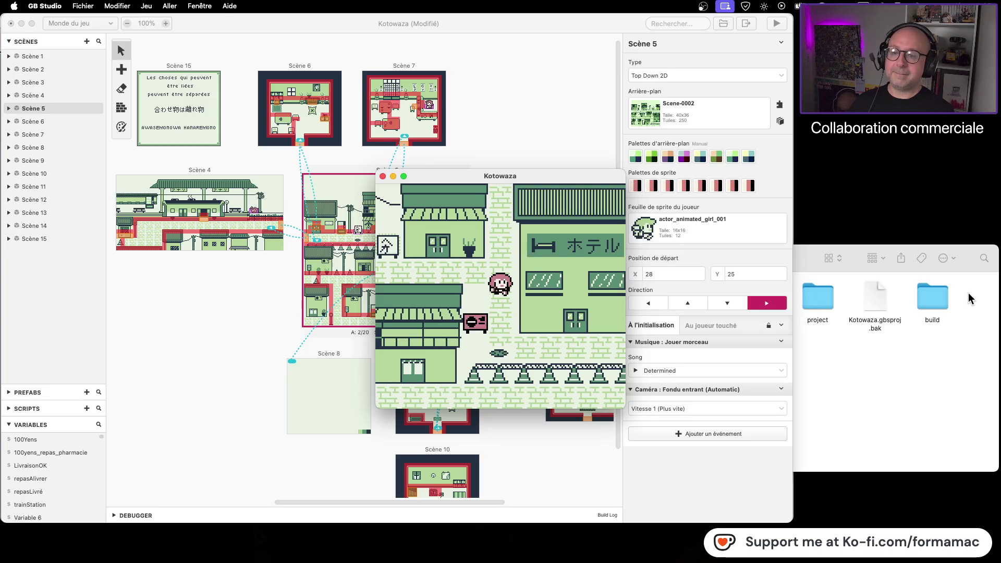
{"action": "key", "text": "Down"}
{"action": "key", "text": "Right"}
{"action": "key", "text": "Right"}
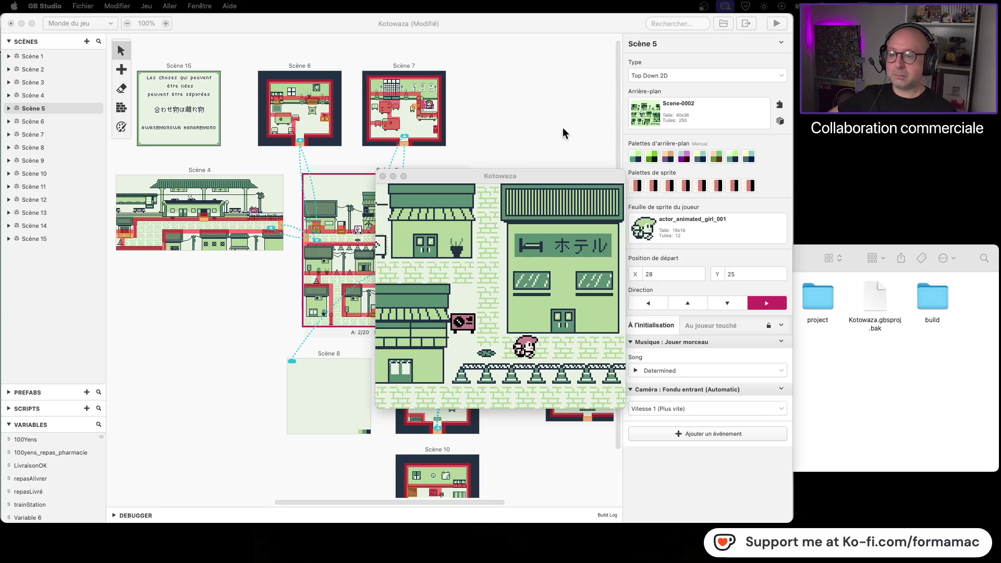
Walk the girl right and left along the hotel street, into the next area and back
{"action": "left_click", "coordinate": [461, 302]}
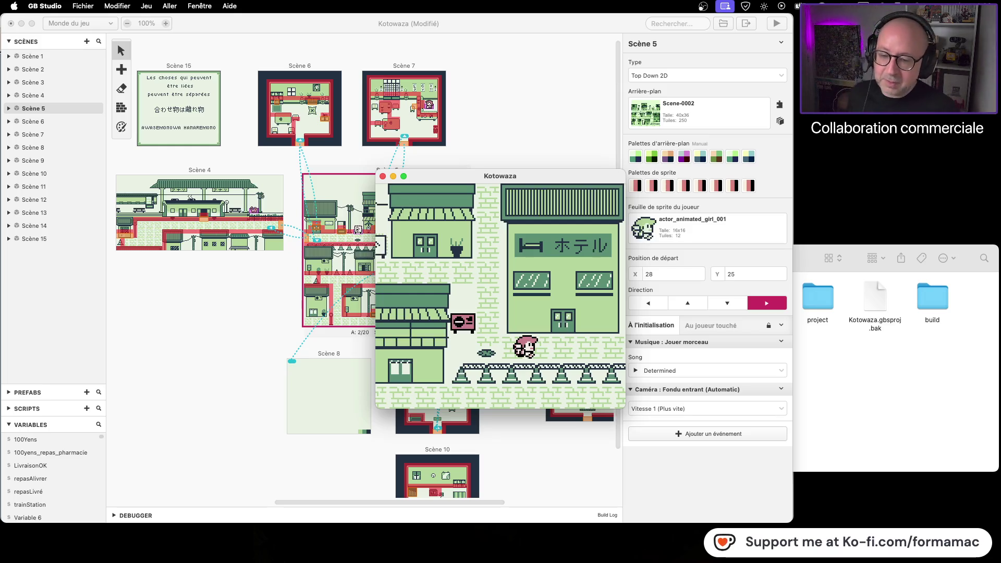
{"action": "key", "text": "Right"}
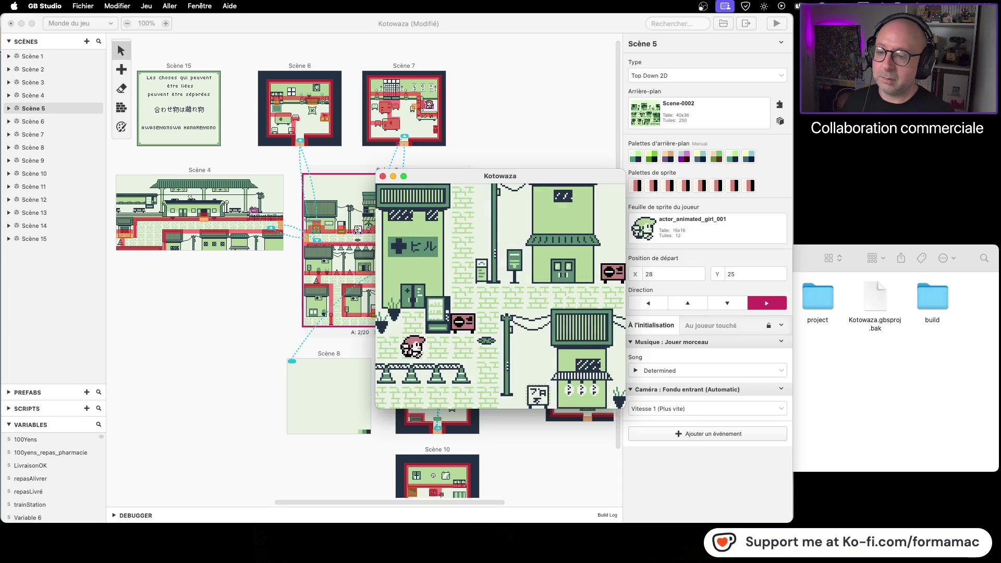
{"action": "key", "text": "Left"}
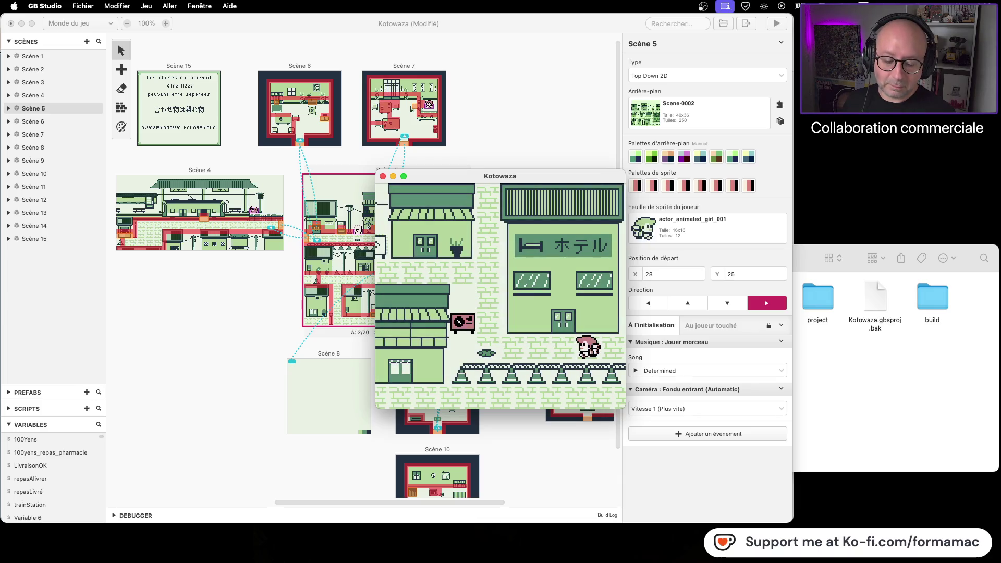
{"action": "key", "text": "Right"}
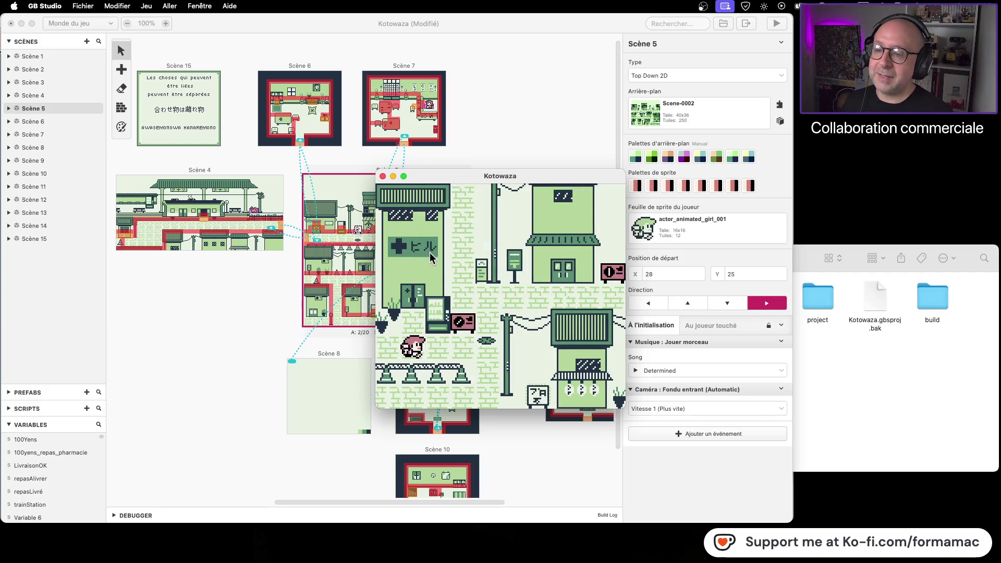
{"action": "key", "text": "Left"}
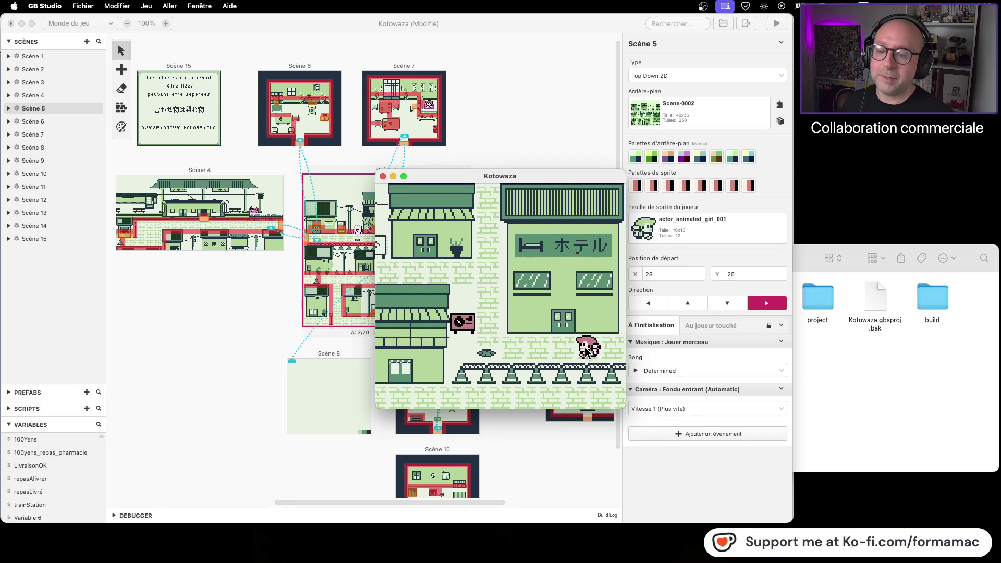
{"action": "key", "text": "Right"}
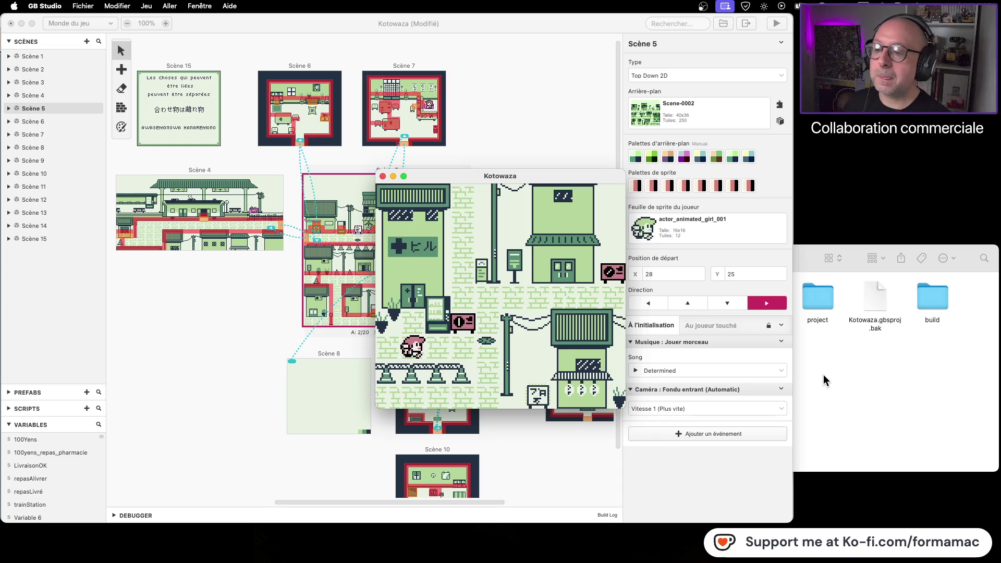
{"action": "key", "text": "Left"}
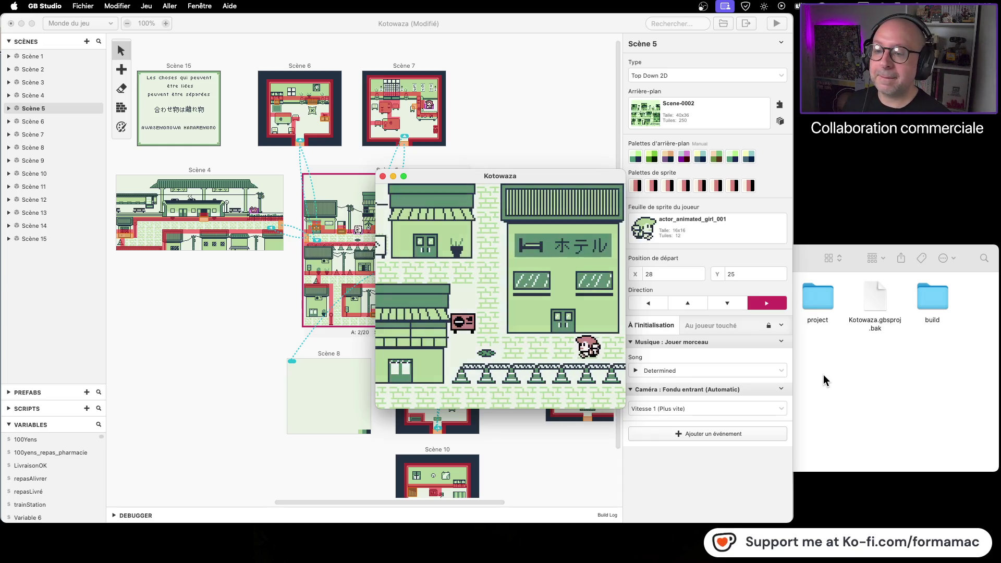
{"action": "key", "text": "Left"}
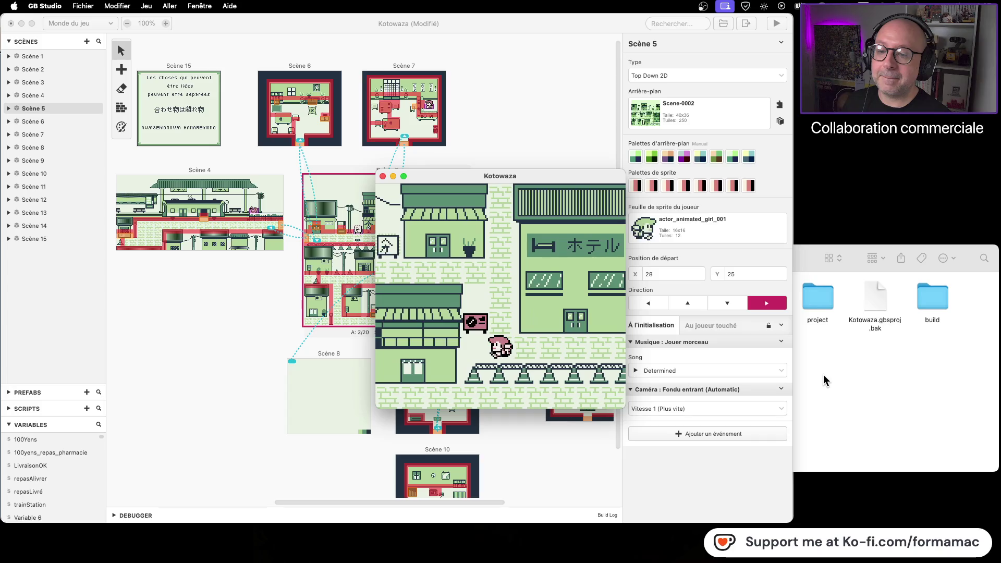
Walk down to the bottom street, then right across the town map to its edge, and close the game
{"action": "key", "text": "Up"}
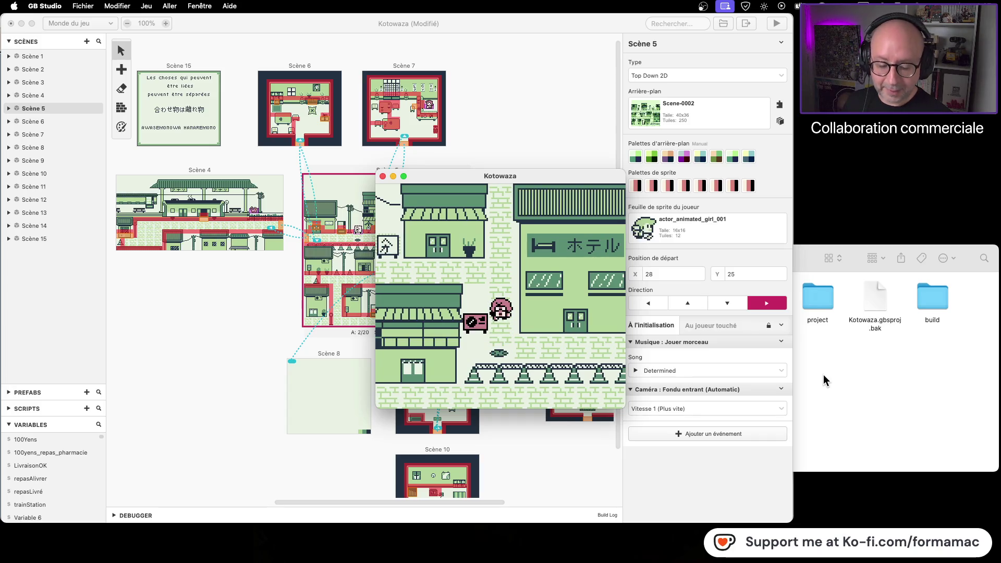
{"action": "key", "text": "Down"}
{"action": "key", "text": "Right"}
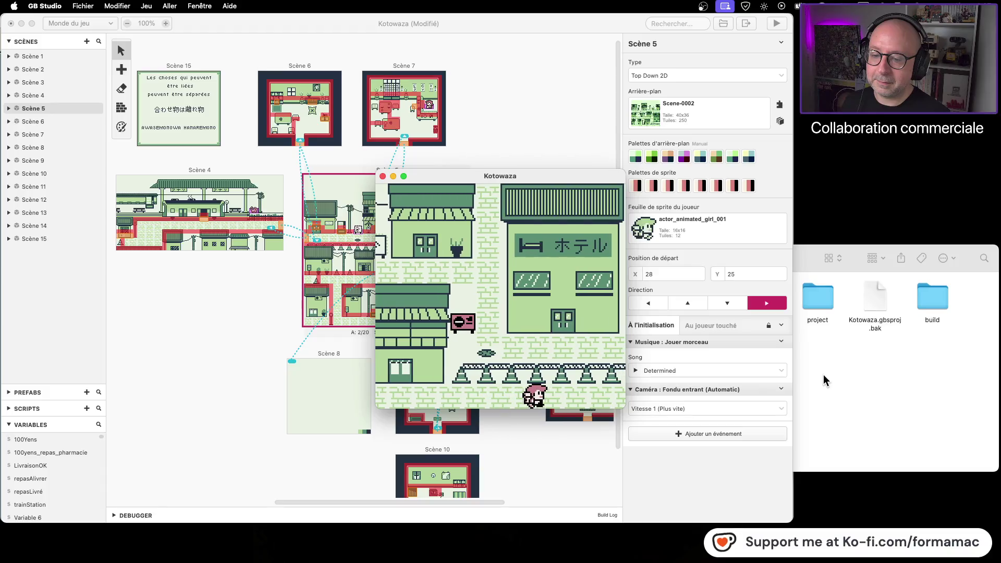
{"action": "key", "text": "Right"}
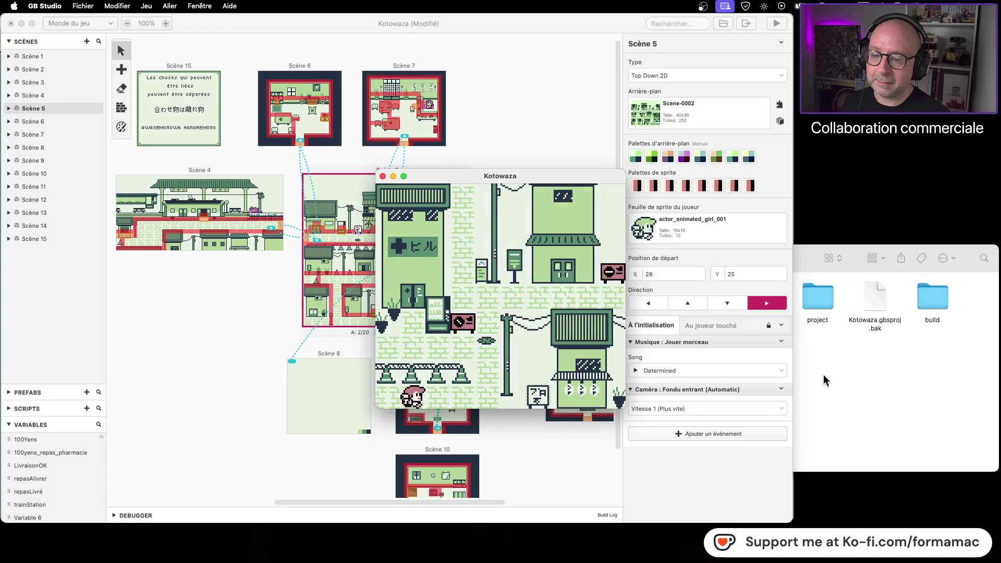
{"action": "key", "text": "Up"}
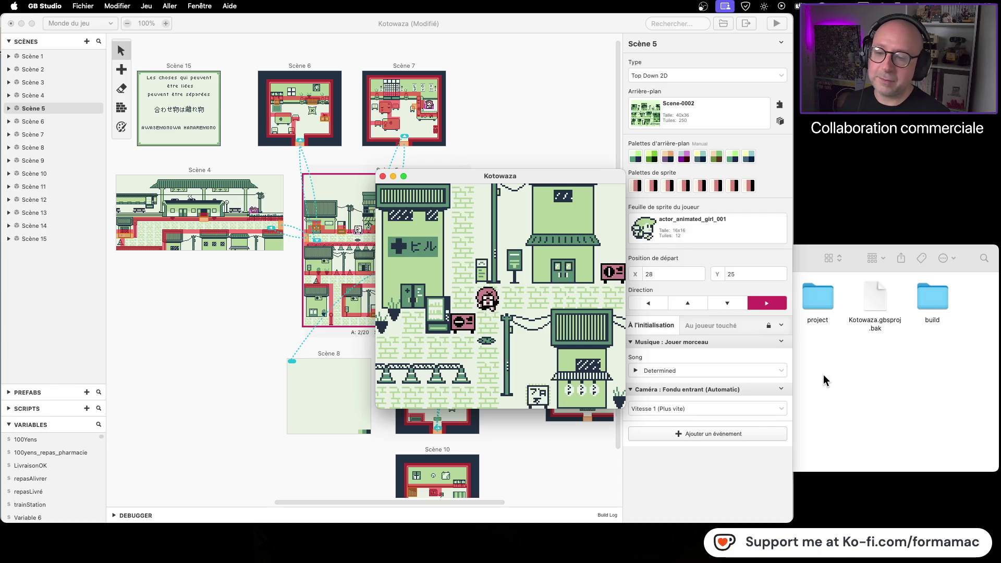
{"action": "key", "text": "Right"}
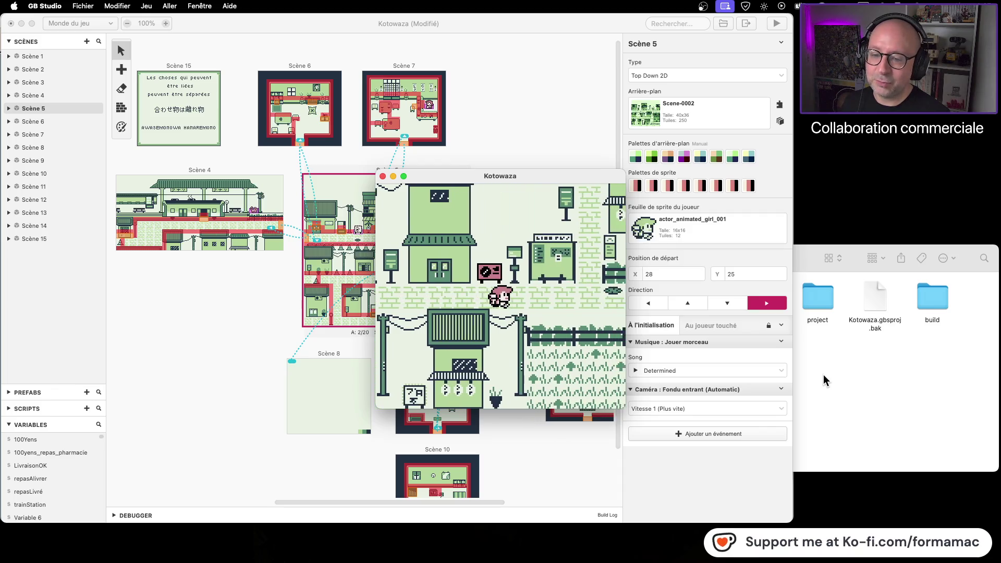
{"action": "key", "text": "Right"}
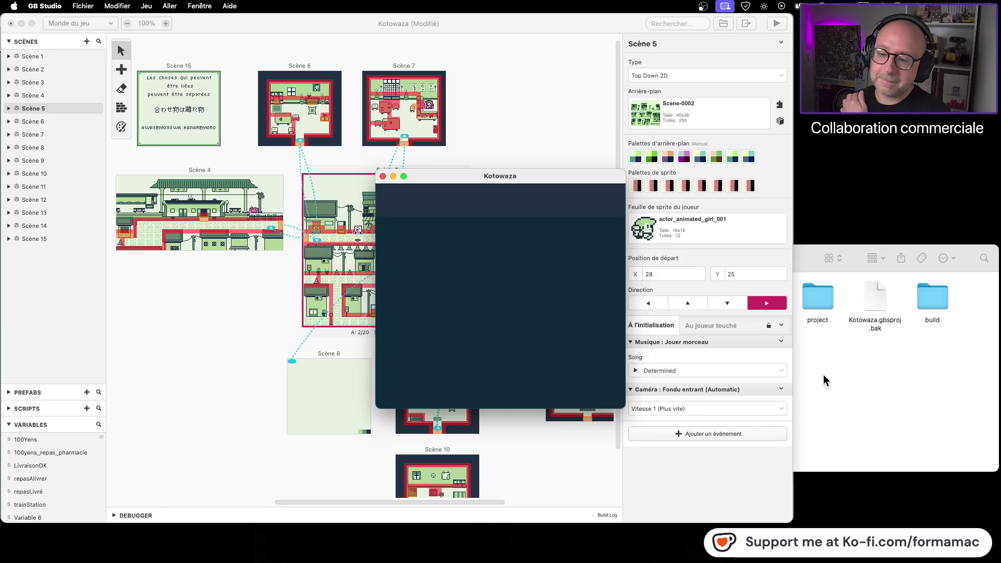
{"action": "left_click", "coordinate": [383, 177]}
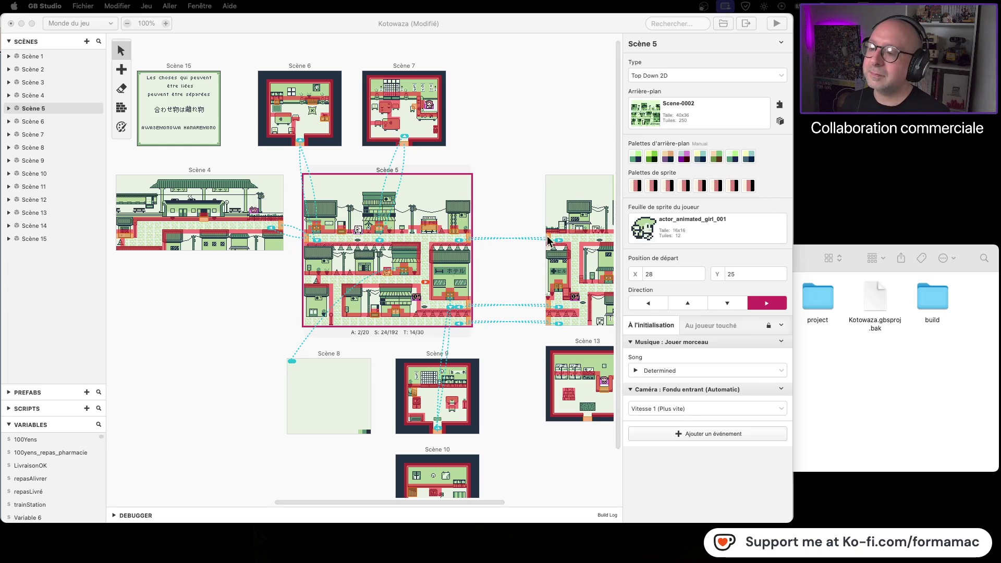
Pan the world map and zoom to 200% to inspect Scène 5's ホテル sign
{"action": "left_click_drag", "start_coordinate": [513, 337], "coordinate": [442, 339]}
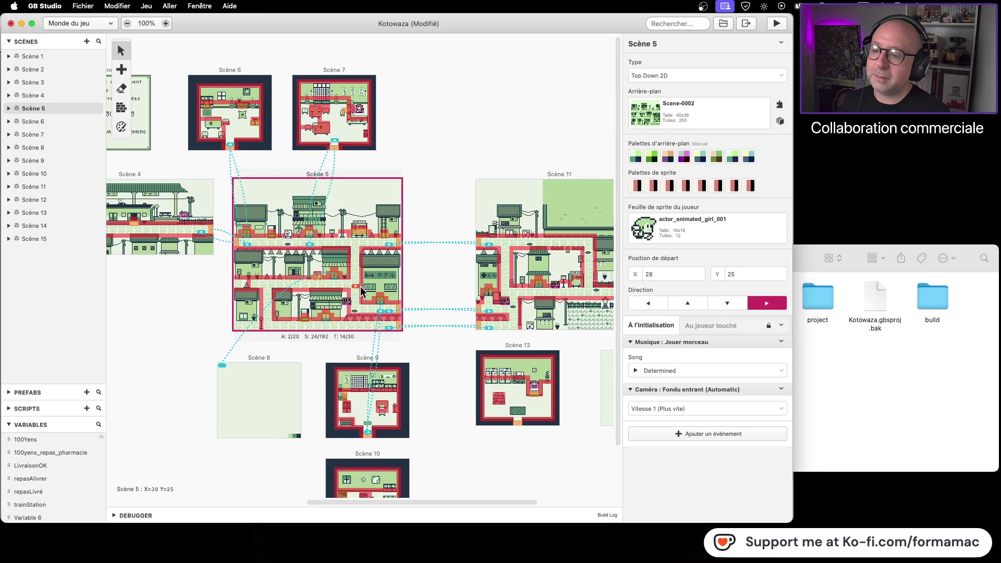
{"action": "scroll", "coordinate": [361, 290], "scroll_direction": "up", "scroll_amount": 1}
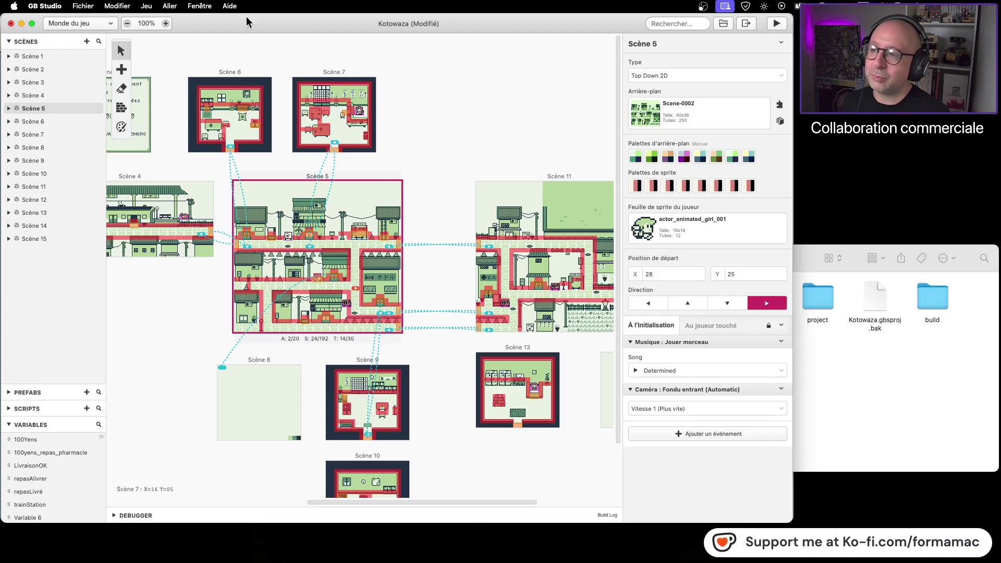
{"action": "left_click", "coordinate": [165, 23]}
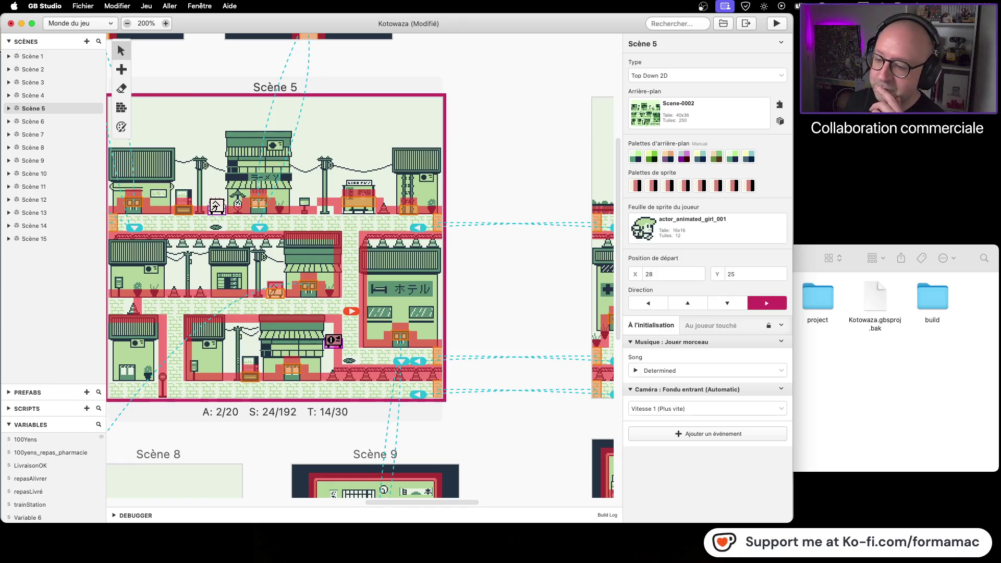
Save the Kotowaza project and recentre Scène 5 on the world map
{"action": "key", "text": "super+s"}
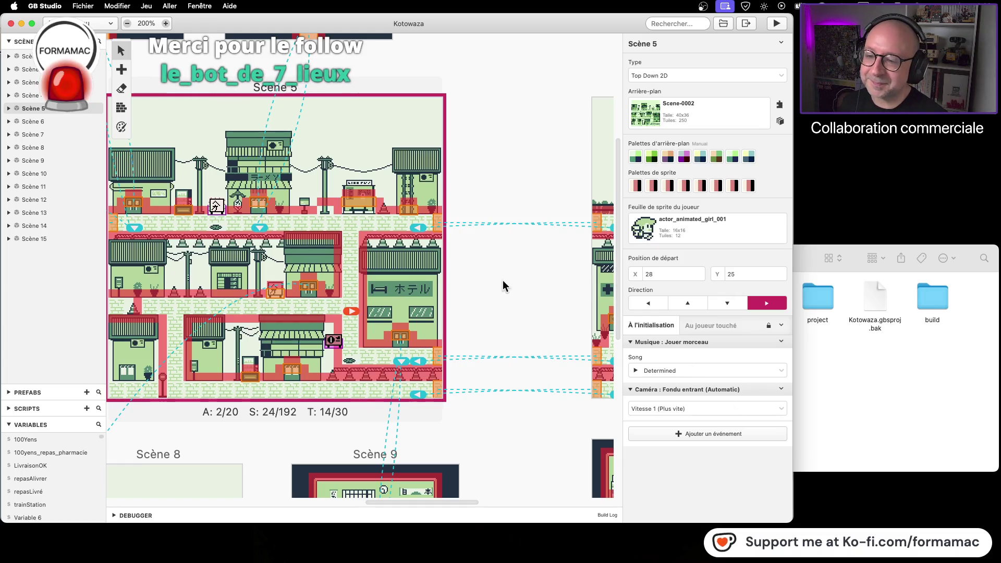
{"action": "mouse_move", "coordinate": [480, 293]}
{"action": "left_mouse_down"}
{"action": "mouse_move", "coordinate": [529, 289]}
{"action": "mouse_move", "coordinate": [529, 323]}
{"action": "left_mouse_up"}
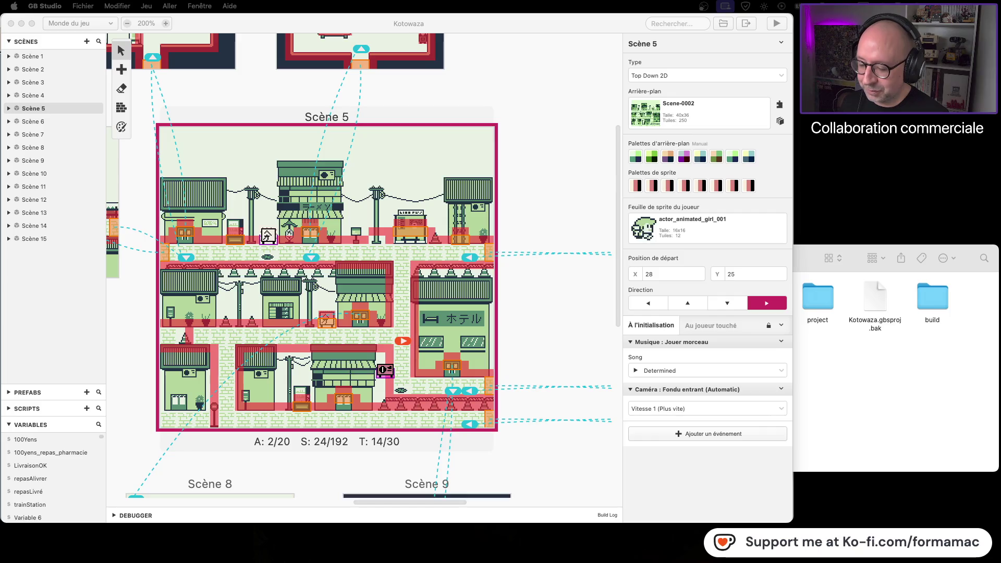
{"action": "left_click", "coordinate": [586, 137]}
{"action": "scroll", "coordinate": [540, 212], "scroll_direction": "up", "scroll_amount": 5}
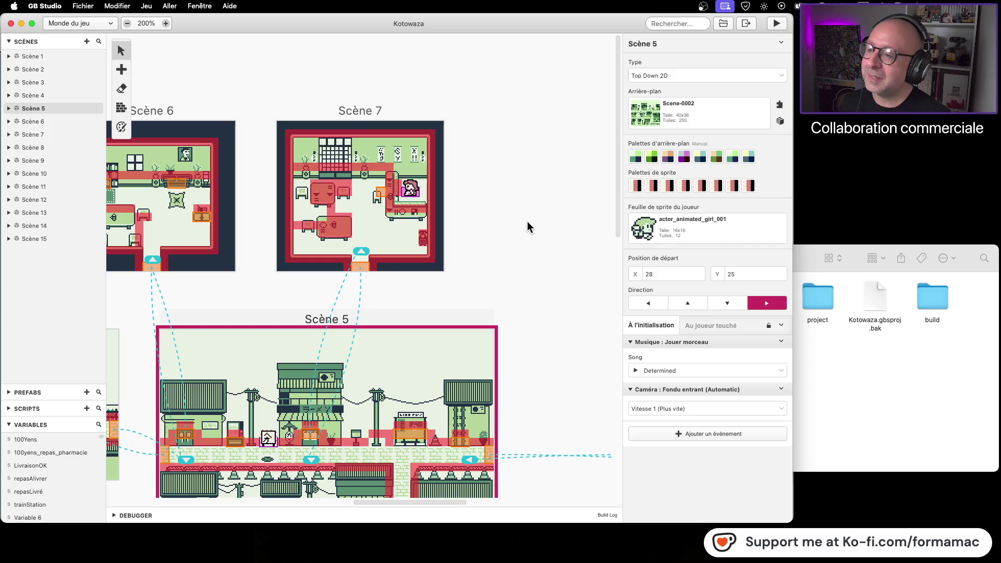
{"action": "scroll", "coordinate": [527, 221], "scroll_direction": "down", "scroll_amount": 6}
{"action": "scroll", "coordinate": [550, 392], "scroll_direction": "right", "scroll_amount": 4}
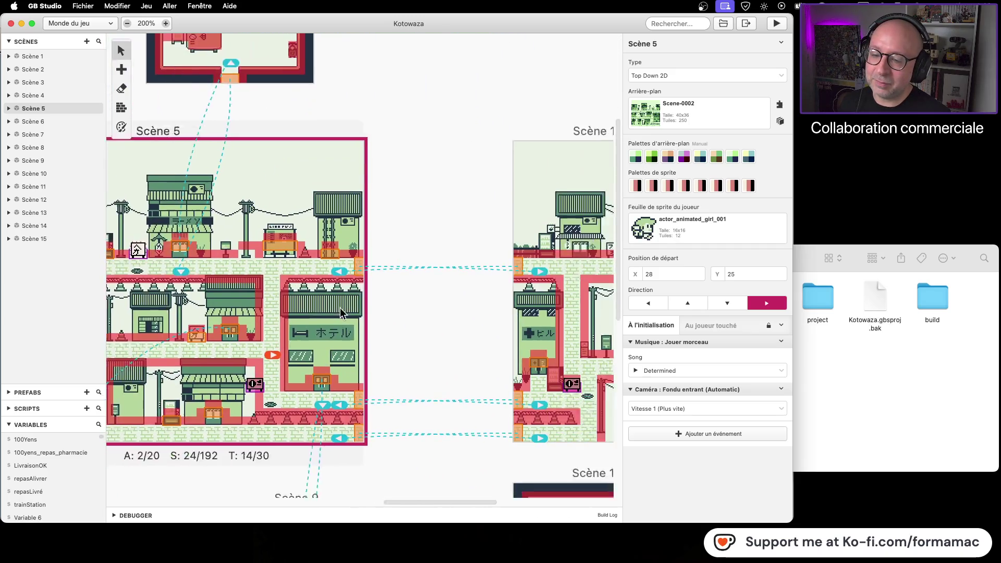
{"action": "scroll", "coordinate": [340, 312], "scroll_direction": "down", "scroll_amount": 10}
{"action": "scroll", "coordinate": [339, 312], "scroll_direction": "right", "scroll_amount": 5}
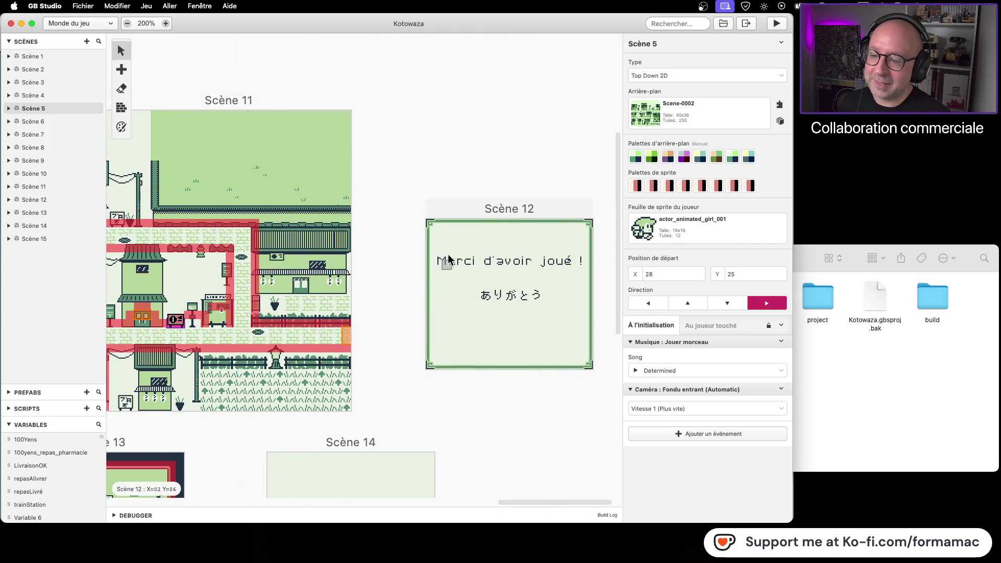
{"action": "scroll", "coordinate": [443, 245], "scroll_direction": "left", "scroll_amount": 10}
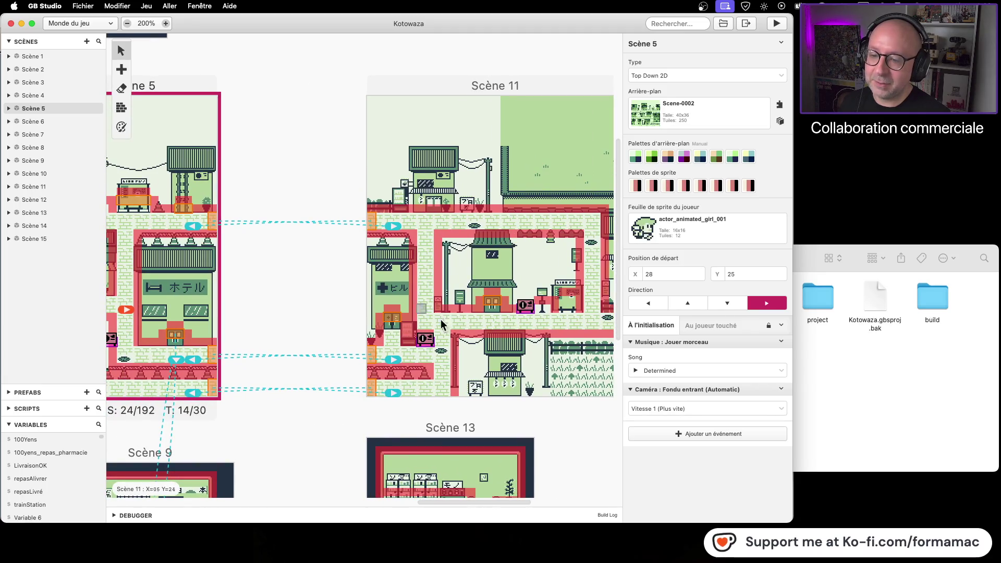
{"action": "left_click_drag", "start_coordinate": [286, 290], "coordinate": [501, 277]}
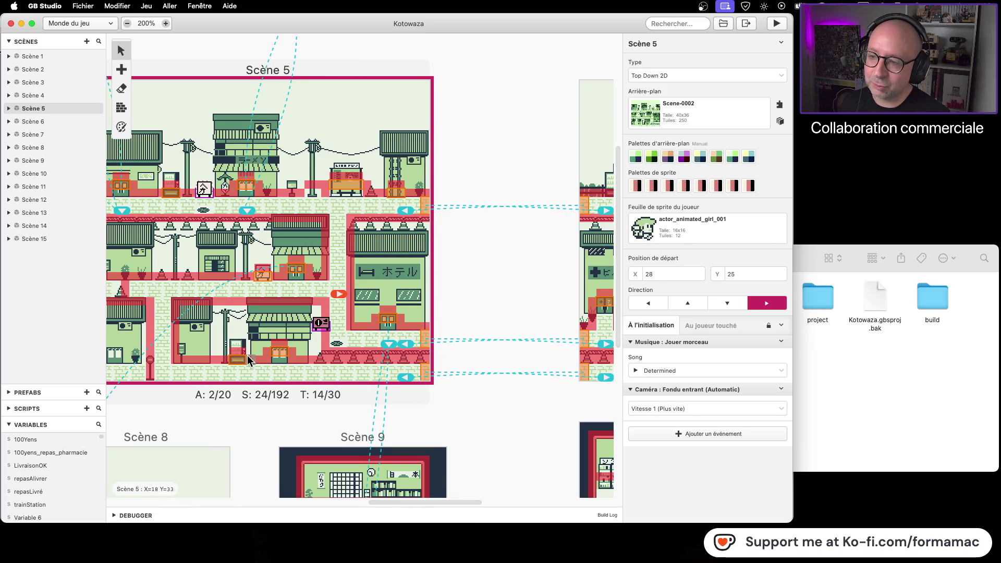
{"action": "left_click_drag", "start_coordinate": [248, 359], "coordinate": [364, 354]}
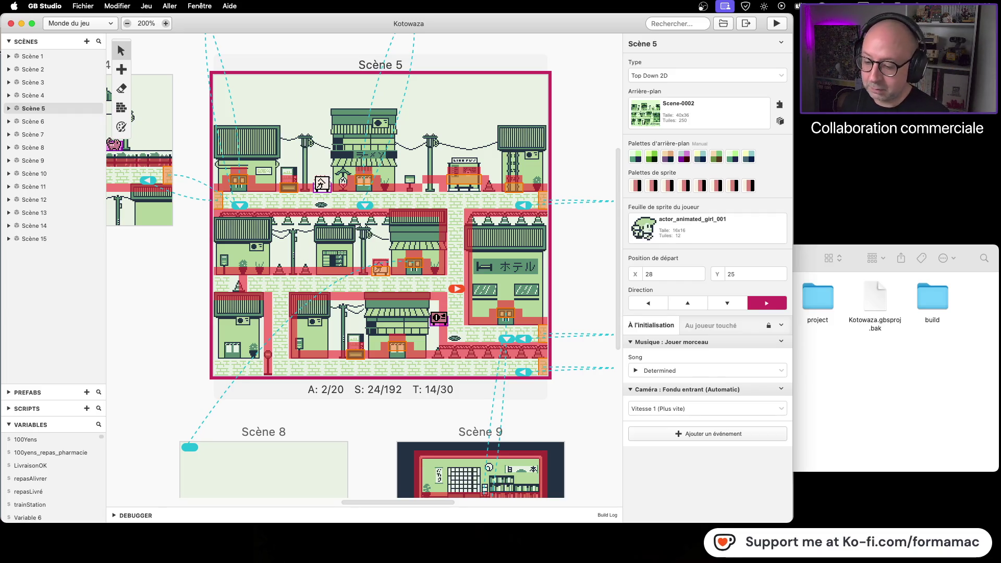
{"action": "mouse_move", "coordinate": [586, 438]}
{"action": "left_mouse_down"}
{"action": "mouse_move", "coordinate": [474, 400]}
{"action": "mouse_move", "coordinate": [349, 408]}
{"action": "mouse_move", "coordinate": [523, 408]}
{"action": "mouse_move", "coordinate": [330, 383]}
{"action": "left_mouse_up"}
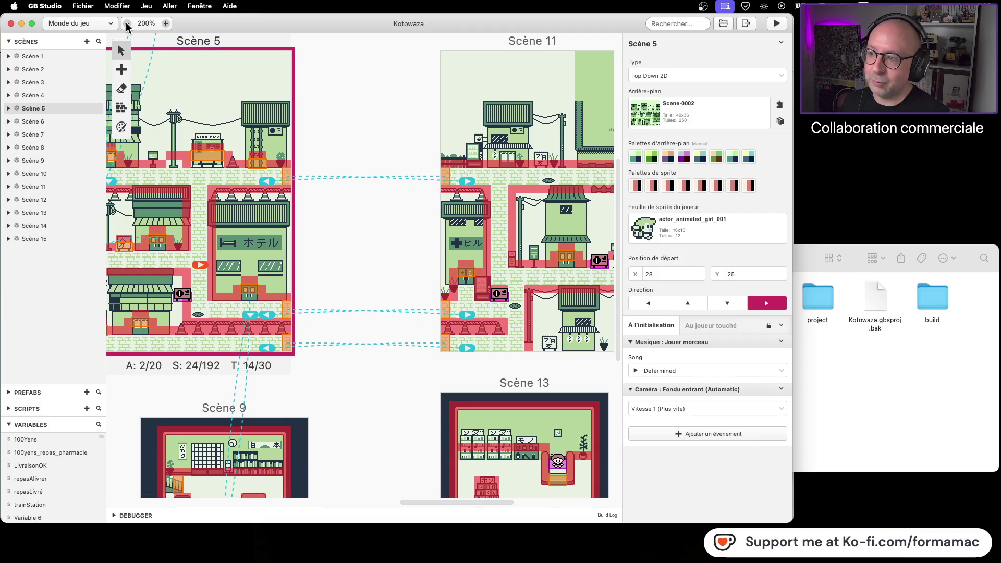
{"action": "left_click", "coordinate": [127, 23]}
{"action": "scroll", "coordinate": [388, 306], "scroll_direction": "right", "scroll_amount": 2}
{"action": "scroll", "coordinate": [388, 305], "scroll_direction": "right", "scroll_amount": 1}
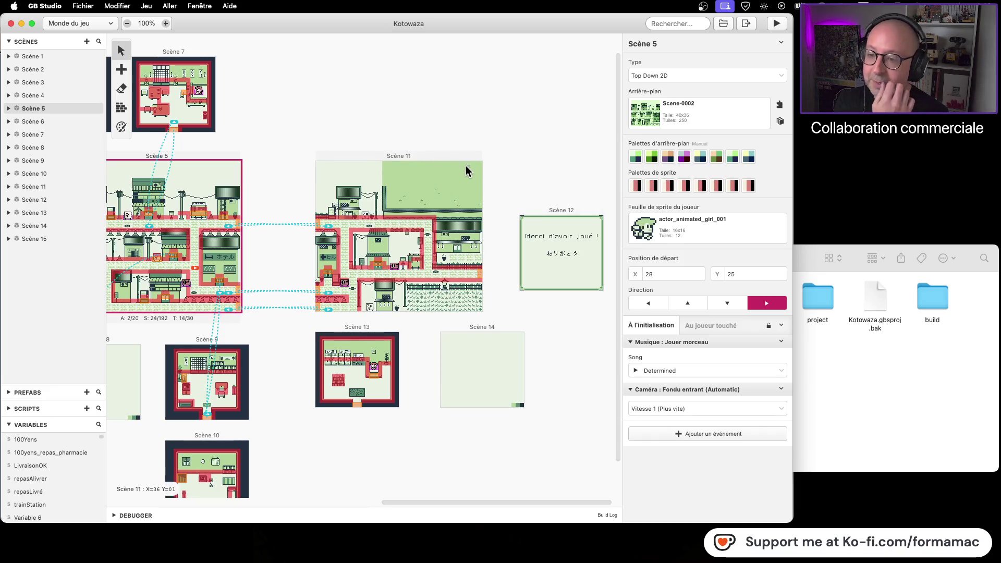
Scroll right across the world map and select placeholder Scène 14 (20×18, 4 tiles)
{"action": "mouse_move", "coordinate": [292, 281]}
{"action": "left_mouse_down"}
{"action": "mouse_move", "coordinate": [331, 282]}
{"action": "mouse_move", "coordinate": [358, 323]}
{"action": "mouse_move", "coordinate": [485, 320]}
{"action": "mouse_move", "coordinate": [383, 299]}
{"action": "left_mouse_up"}
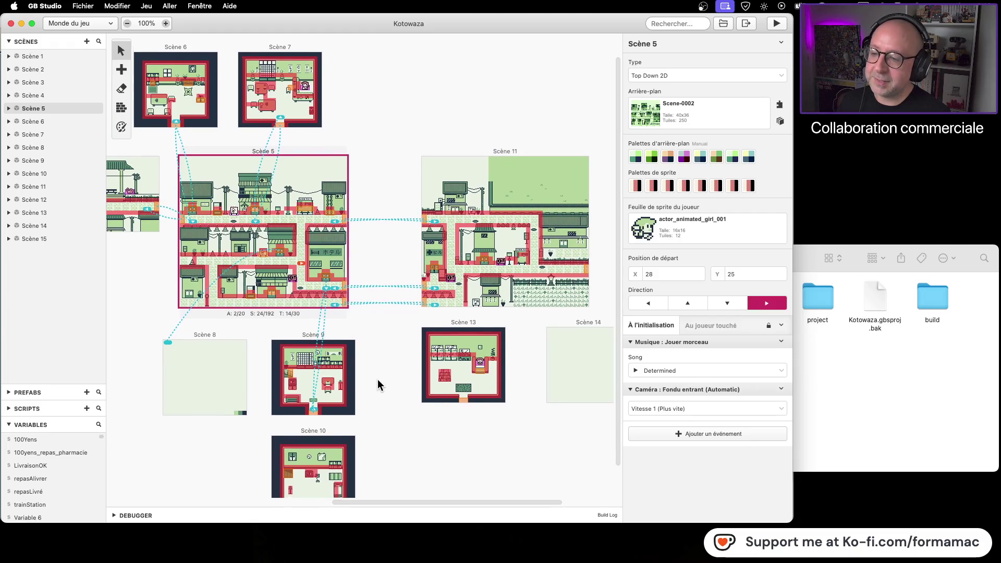
{"action": "scroll", "coordinate": [378, 359], "scroll_direction": "down", "scroll_amount": 2}
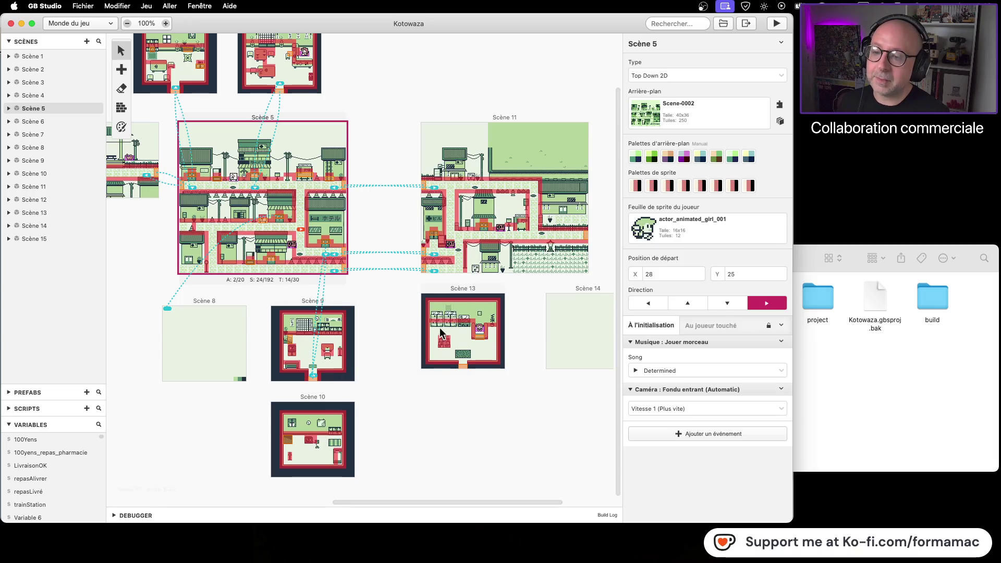
{"action": "scroll", "coordinate": [540, 394], "scroll_direction": "right", "scroll_amount": 4}
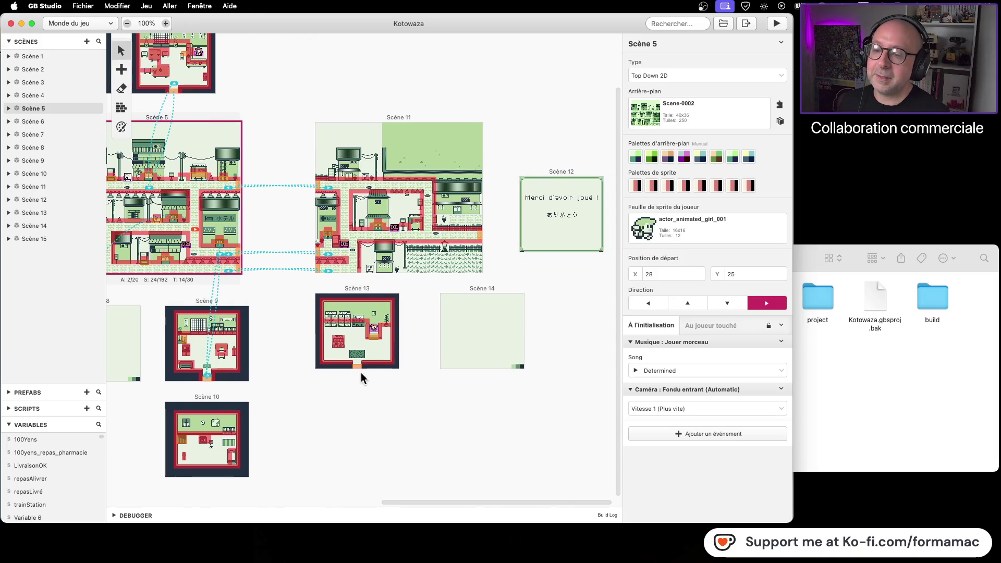
{"action": "left_click", "coordinate": [465, 292]}
{"action": "scroll", "coordinate": [373, 299], "scroll_direction": "left", "scroll_amount": 5}
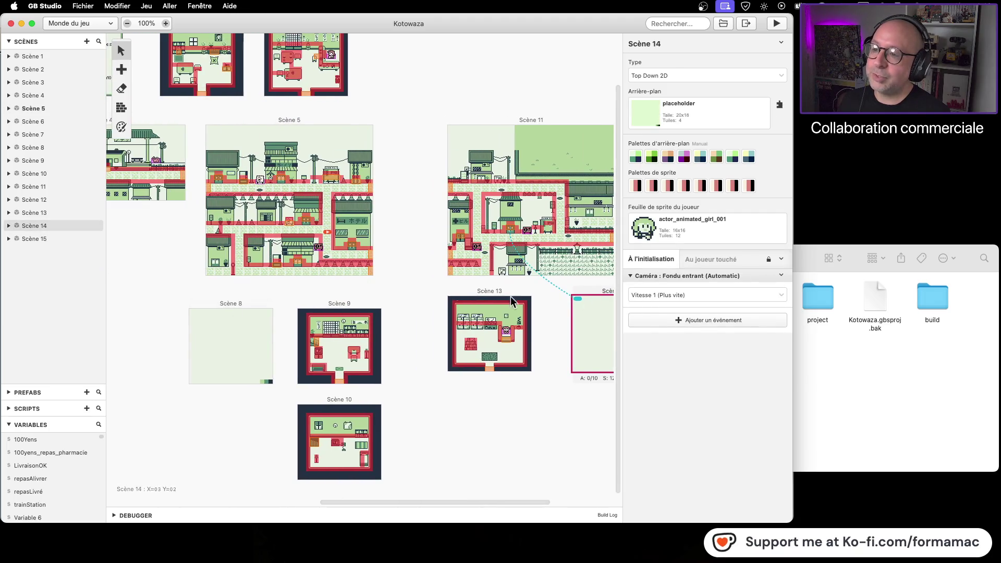
{"action": "scroll", "coordinate": [511, 300], "scroll_direction": "right", "scroll_amount": 5}
{"action": "scroll", "coordinate": [228, 344], "scroll_direction": "left", "scroll_amount": 4}
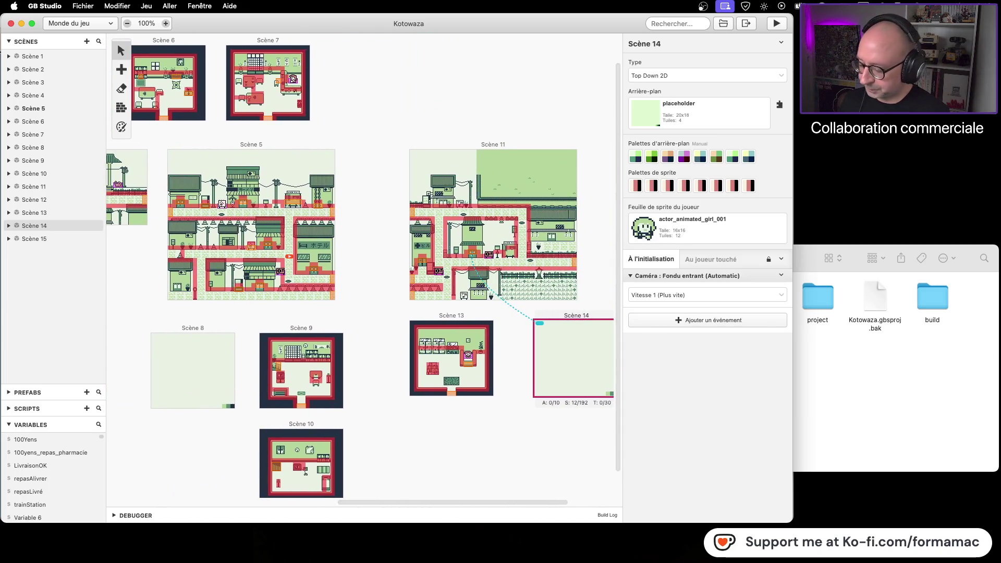